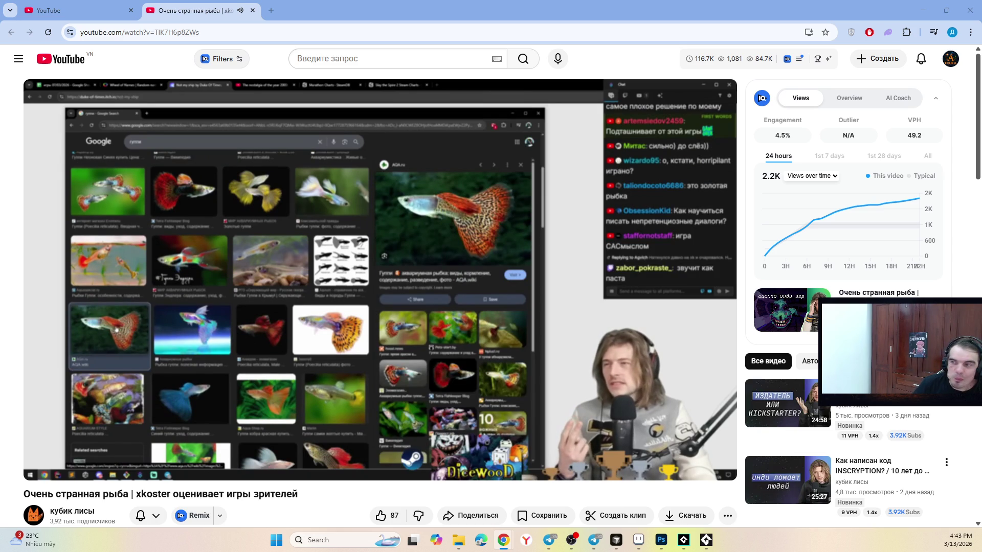
# - Let 'Очень странная рыба | xkoster оценивает игры зрителей' keep playing in its own tab
pyautogui.moveTo(325, 333)
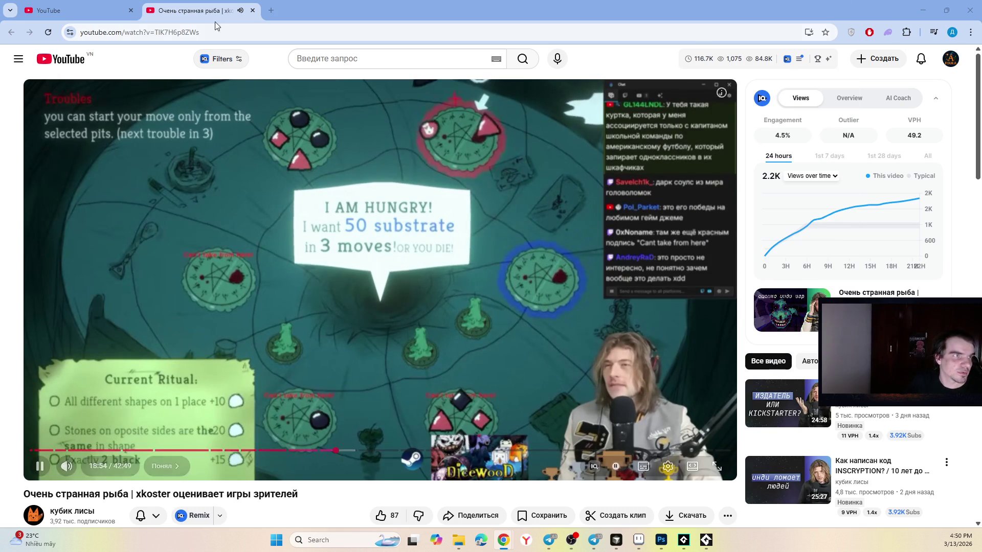
# - Close the fish-game video tab and scroll through the YouTube home feed
pyautogui.click(252, 10)
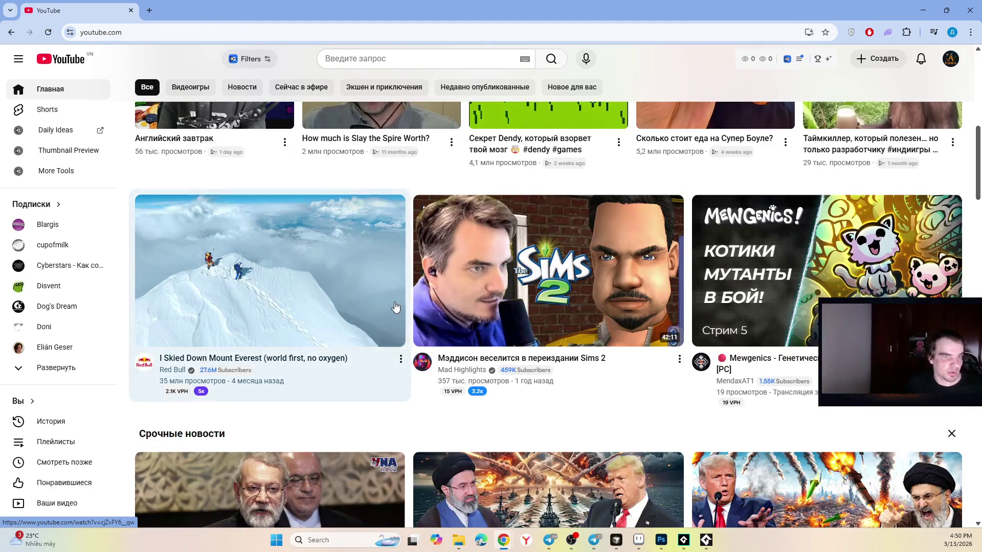
pyautogui.scroll(10, 532, 248)
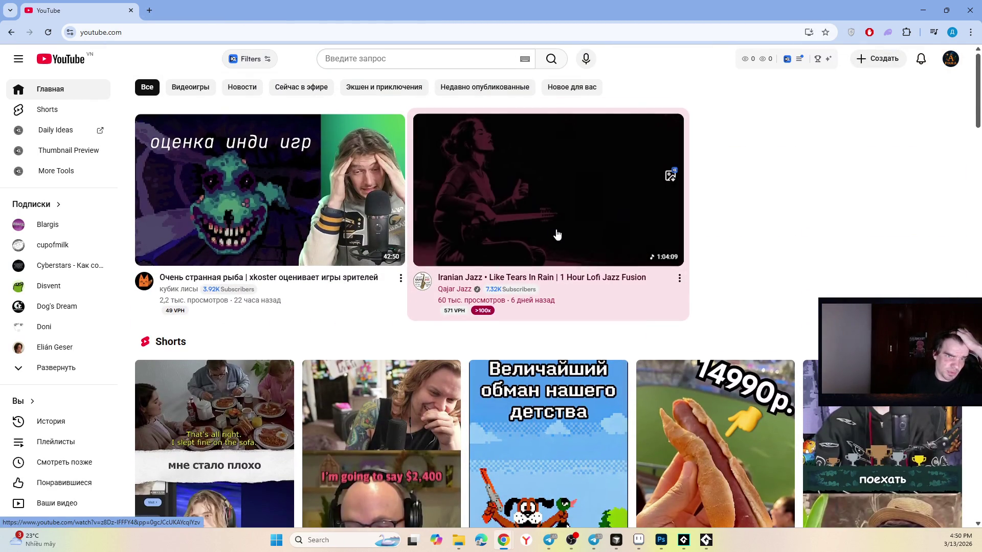
pyautogui.scroll(-3, 792, 197)
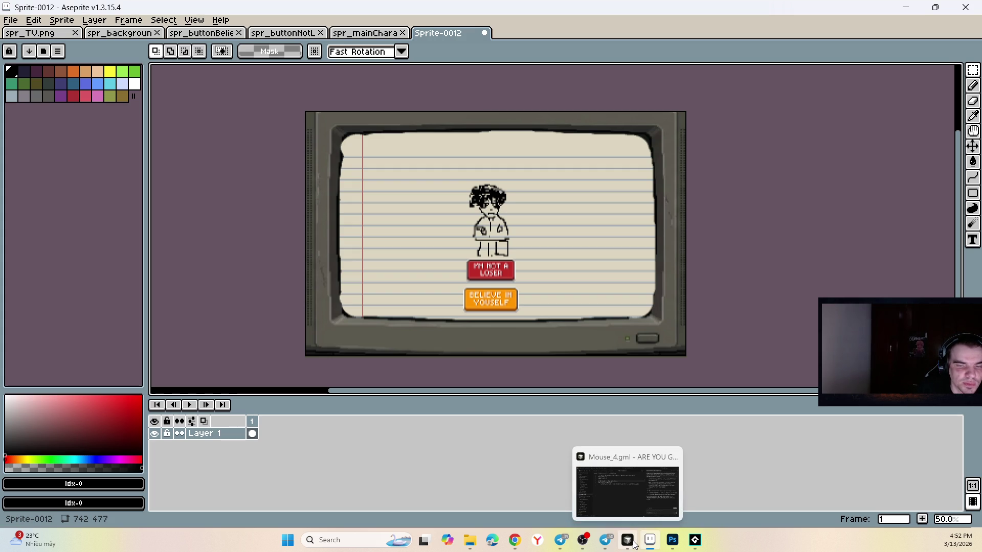
# - Show GameMaker's Room1 editor, check Telegram, then bring up the Photoshop mockup
pyautogui.click(694, 542)
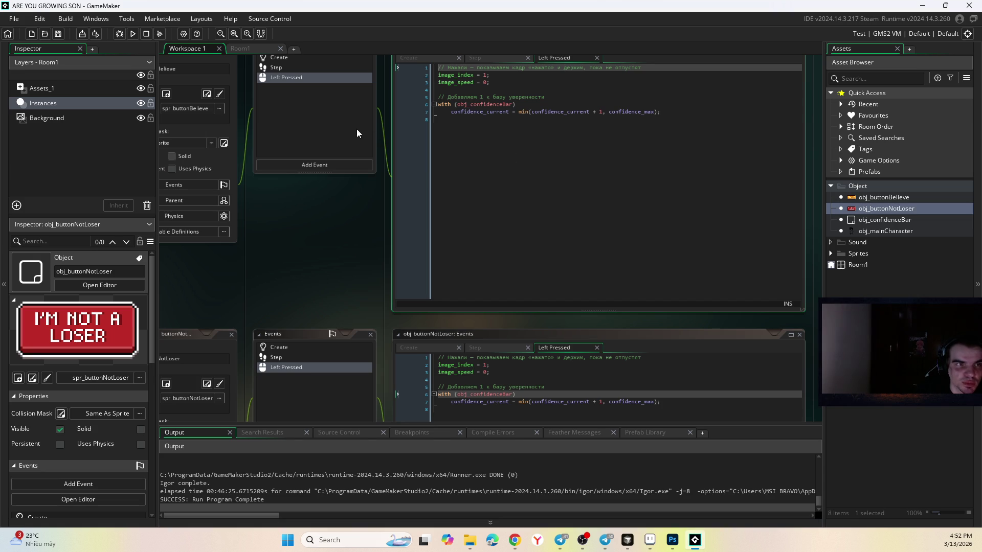
pyautogui.click(263, 49)
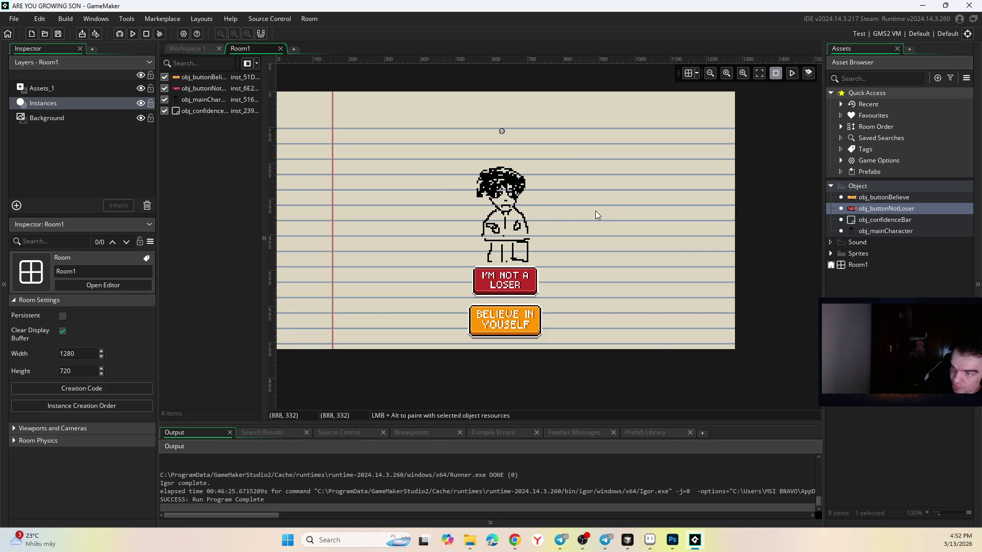
pyautogui.click(606, 542)
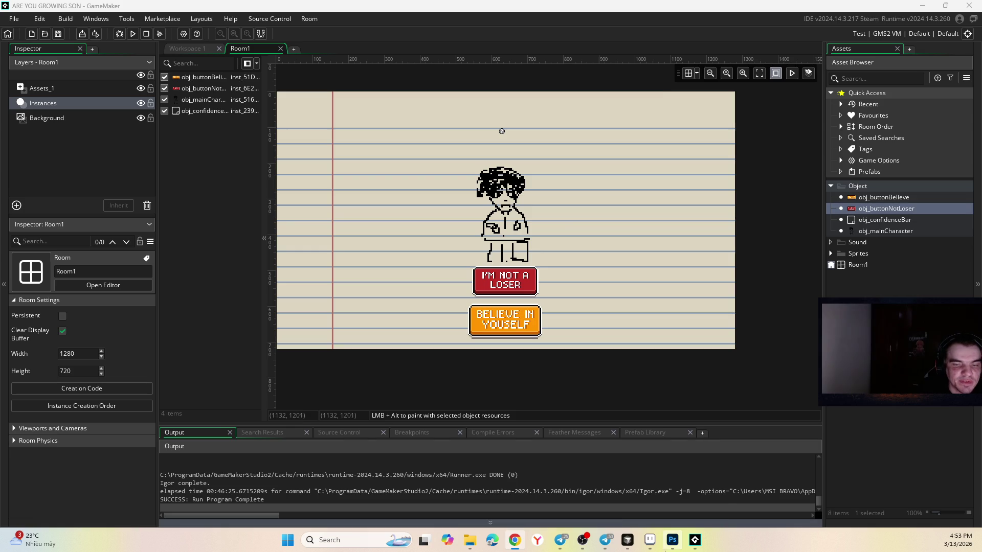
pyautogui.click(673, 540)
# - Select and then deselect Layer 0 in the are you growing son.psd mockup
pyautogui.click(673, 180)
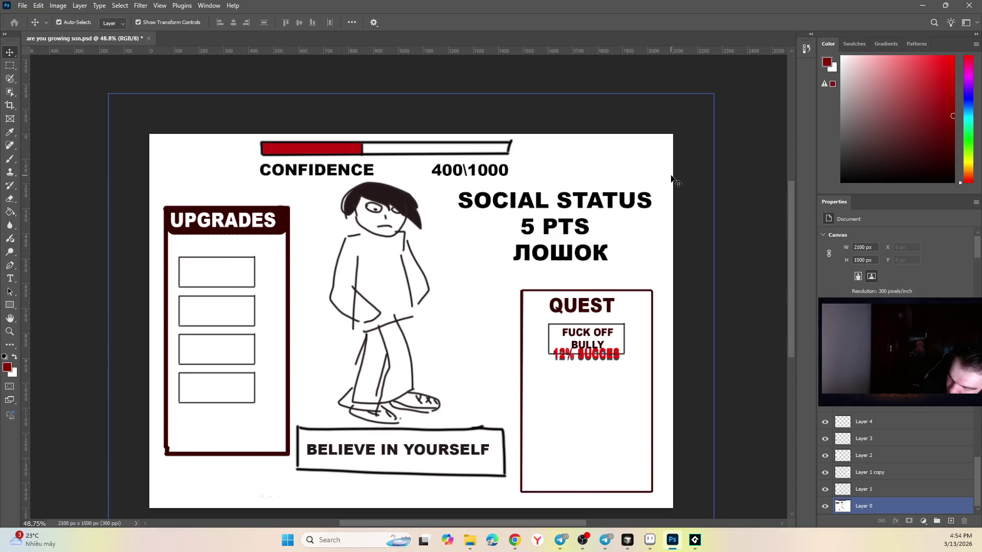
pyautogui.click(763, 145)
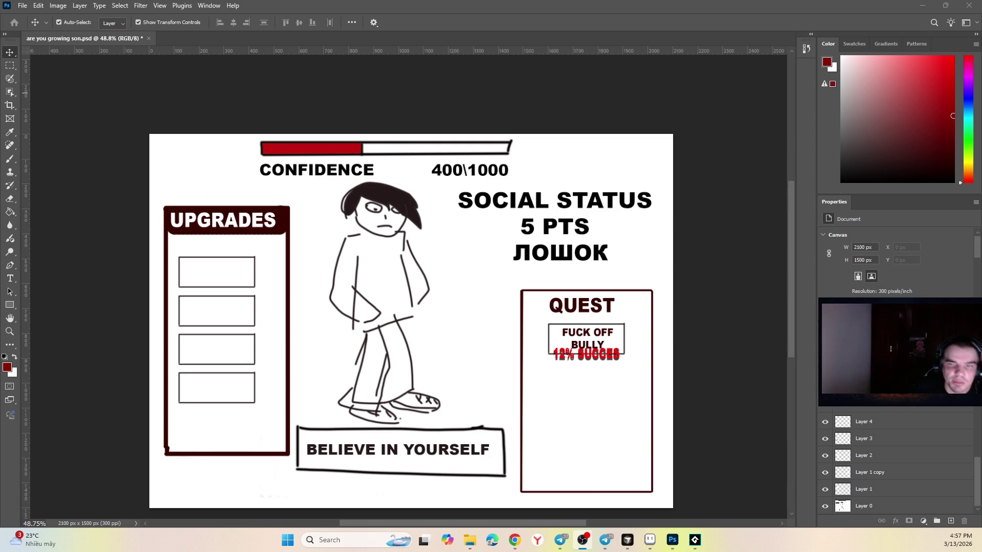
# - Cycle past Aseprite and Photoshop back to GameMaker's Room1 and its Asset Browser
pyautogui.click(648, 542)
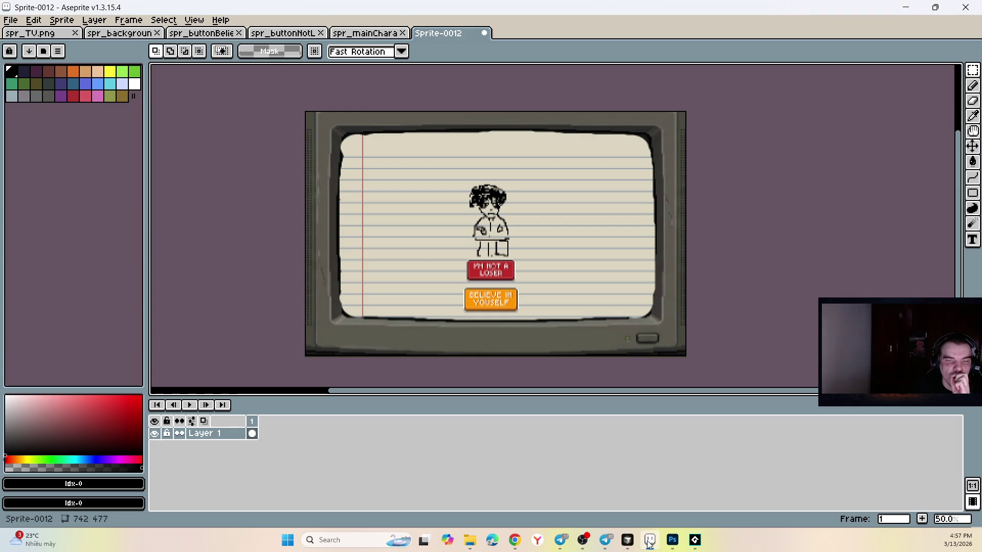
pyautogui.click(628, 541)
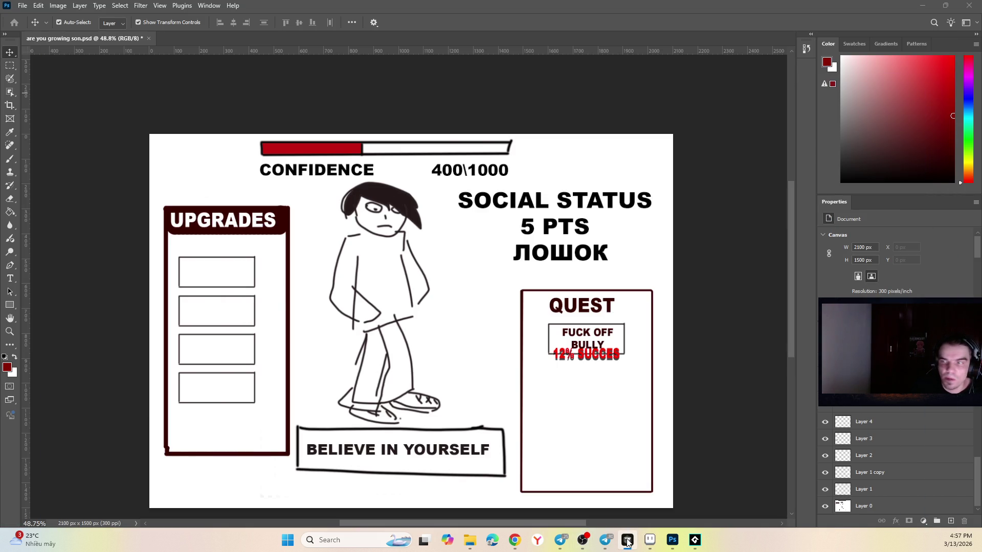
pyautogui.click(698, 546)
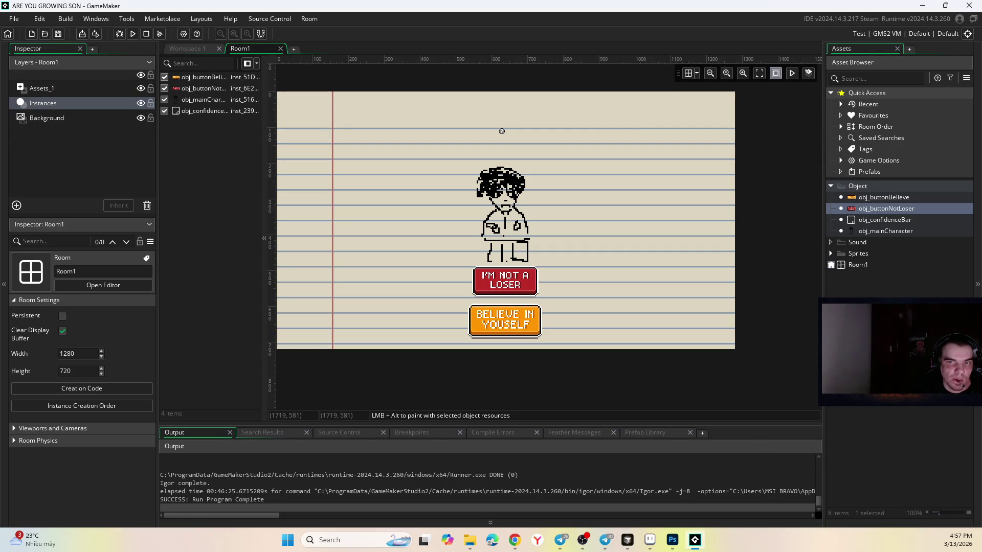
pyautogui.moveTo(893, 295)
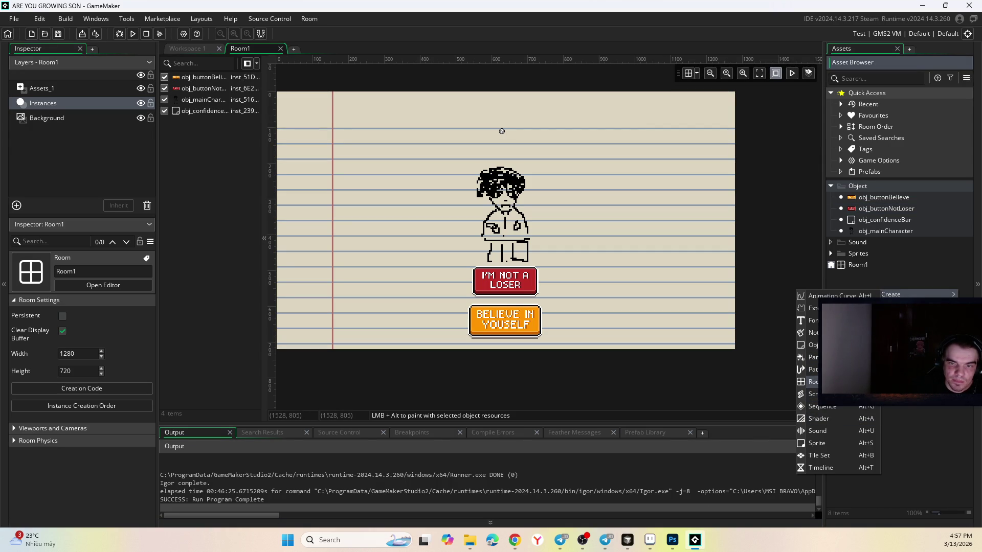
# - Create a new script asset named scr_calculate
pyautogui.click(813, 394)
pyautogui.write('sc')
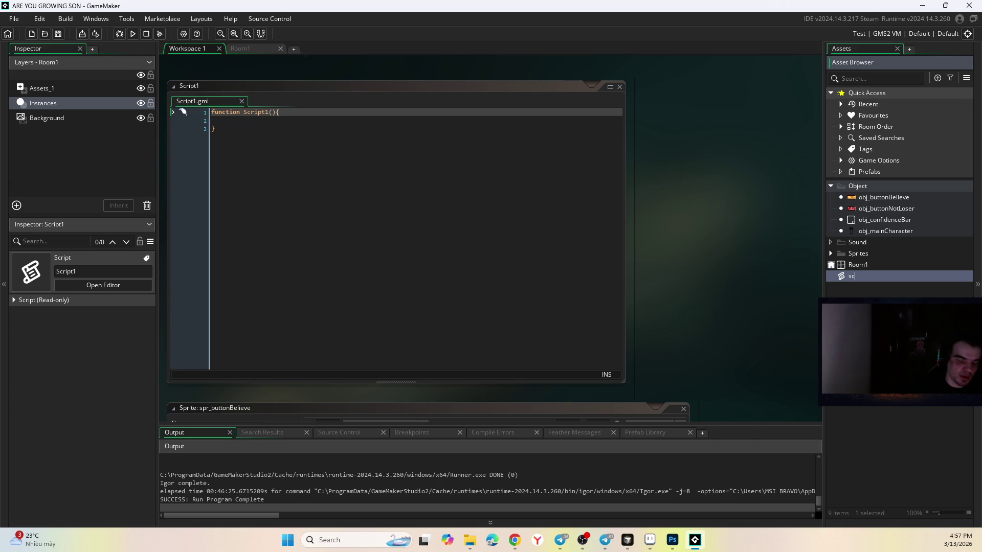
pyautogui.write('r_calculate')
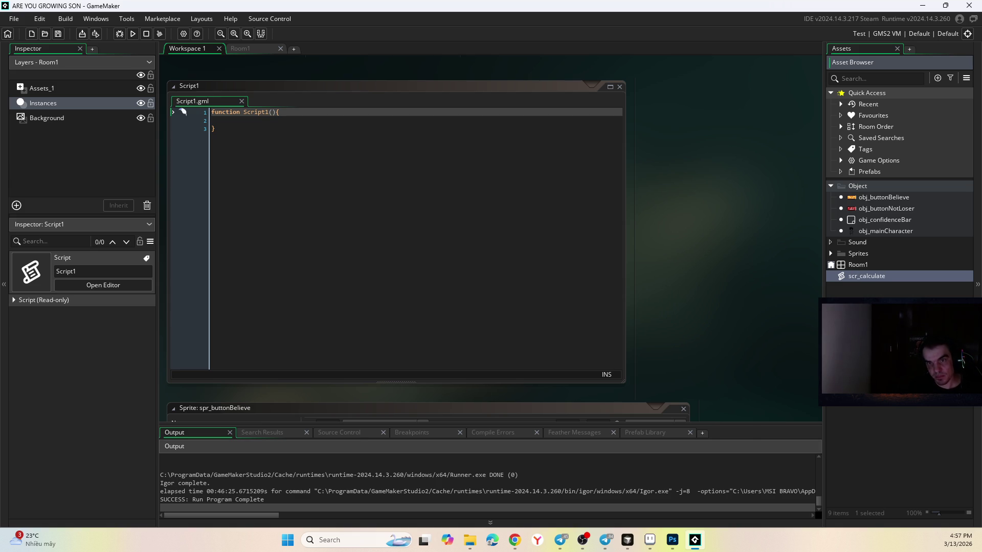
pyautogui.press('Return')
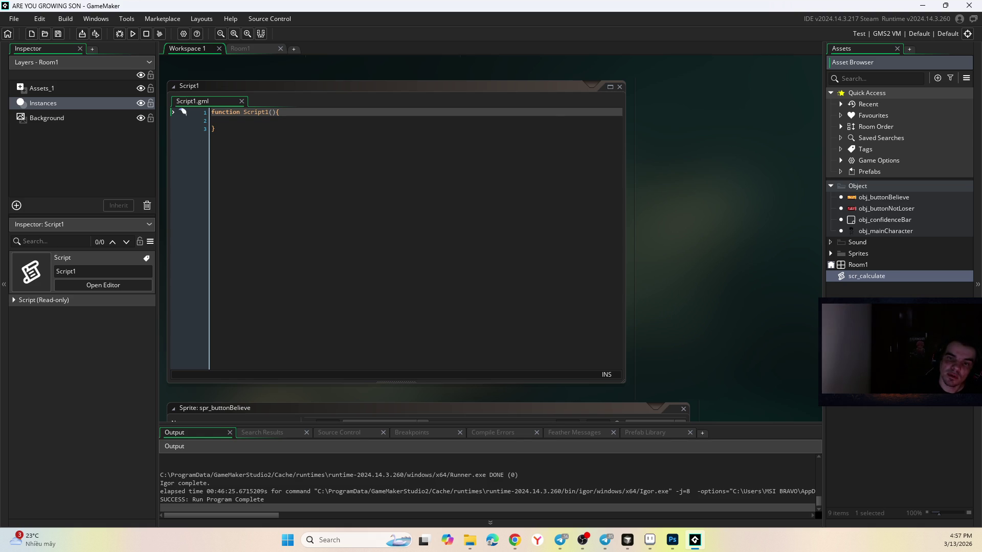
# - Add a second script from the Asset Browser's Create menu, naming it scr_passiveIncome
pyautogui.rightClick(871, 292)
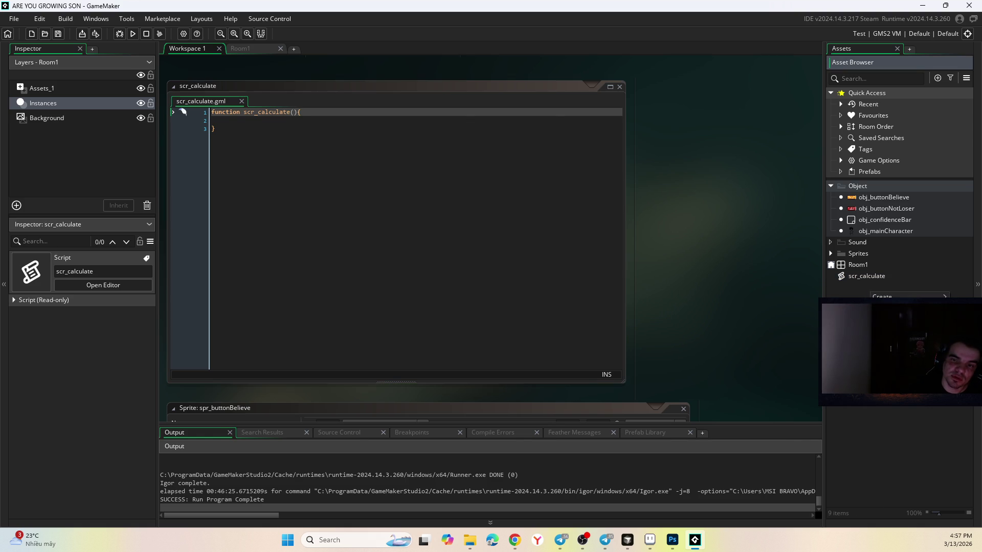
pyautogui.moveTo(875, 297)
pyautogui.click(808, 397)
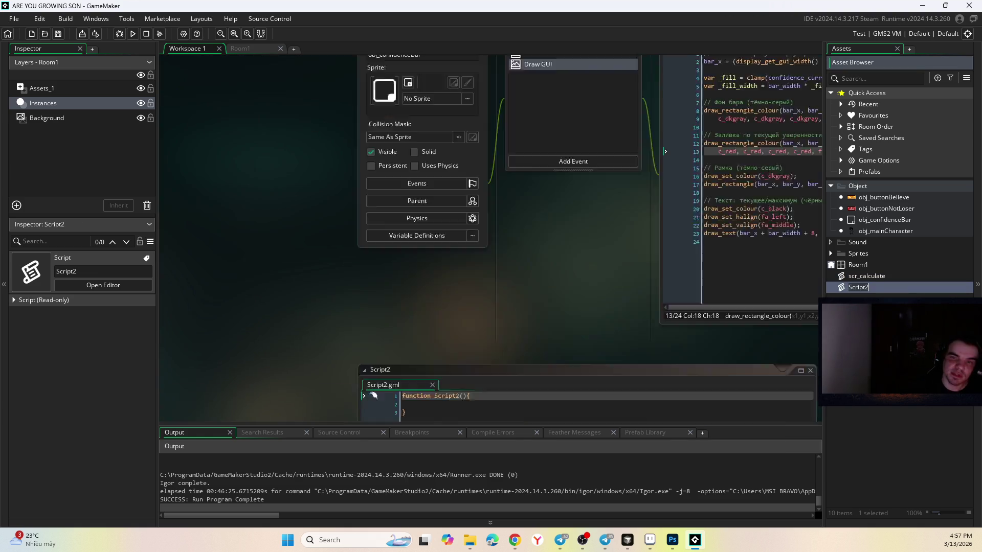
pyautogui.write('scr_')
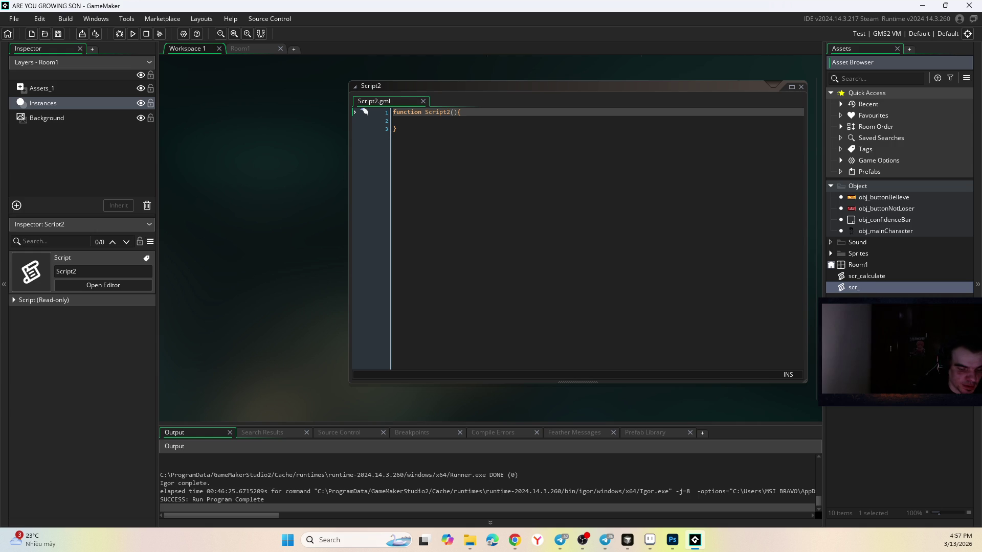
pyautogui.write('passiveI')
pyautogui.write('ncome')
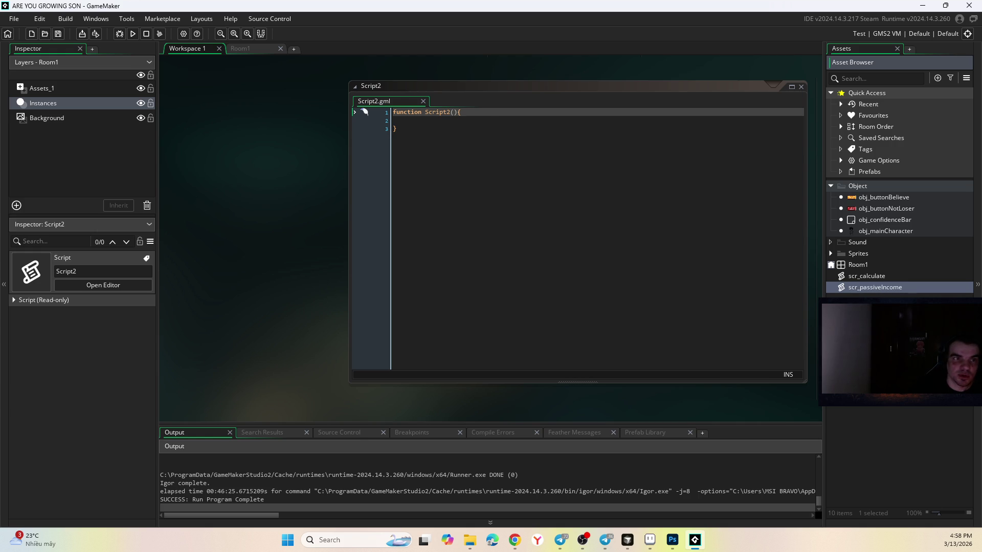
pyautogui.press('Return')
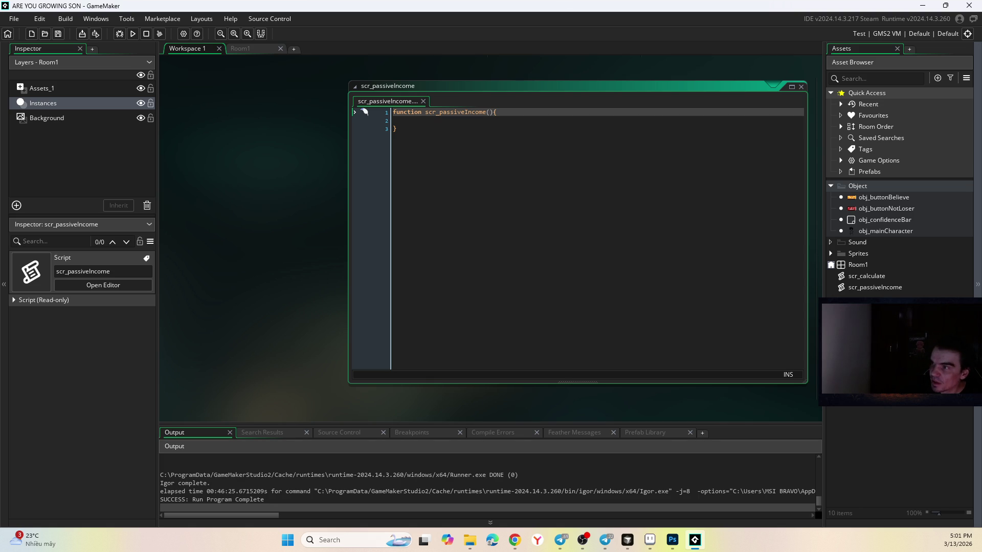
pyautogui.hotkey('alt', 'Tab')
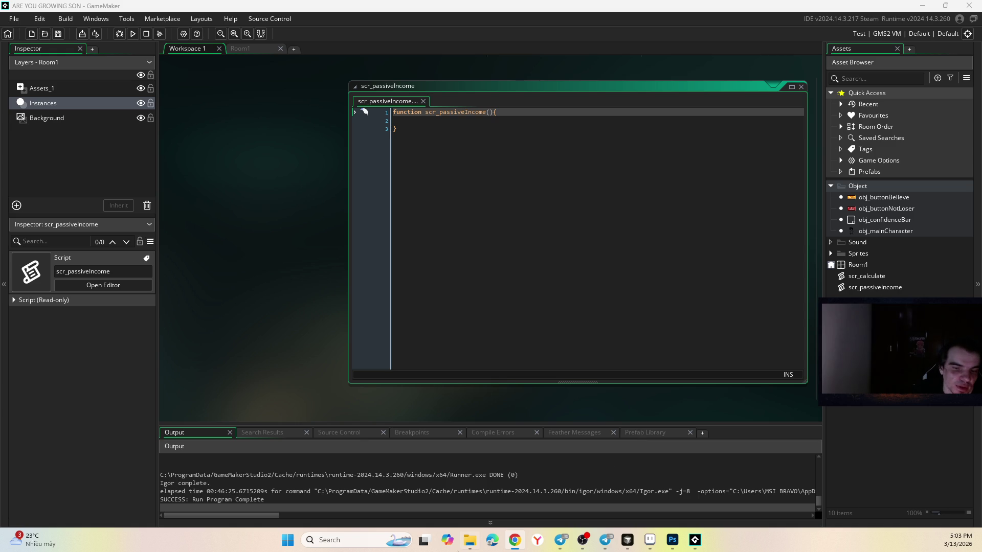
# - Bring up the Photoshop UI mockup and select its base Layer 0
pyautogui.click(672, 539)
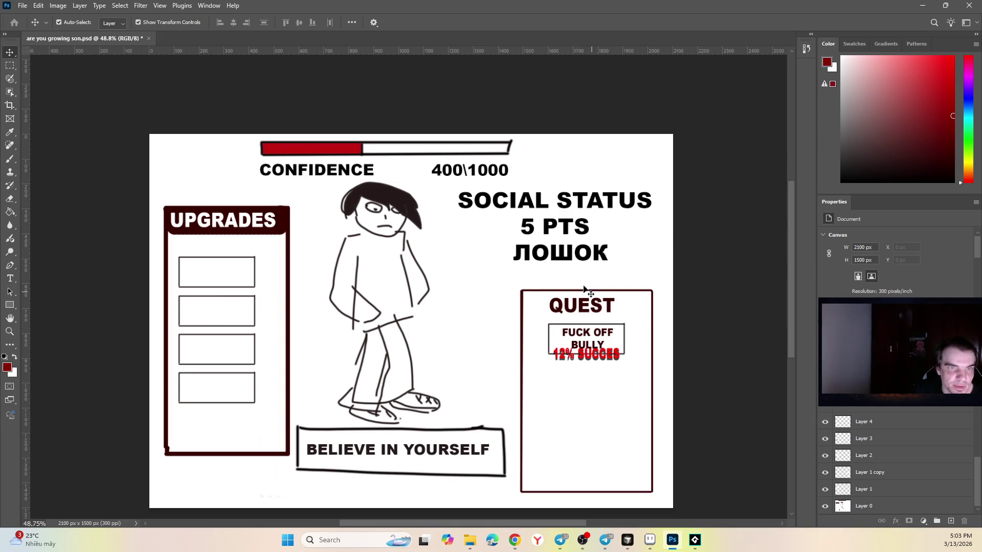
pyautogui.click(692, 260)
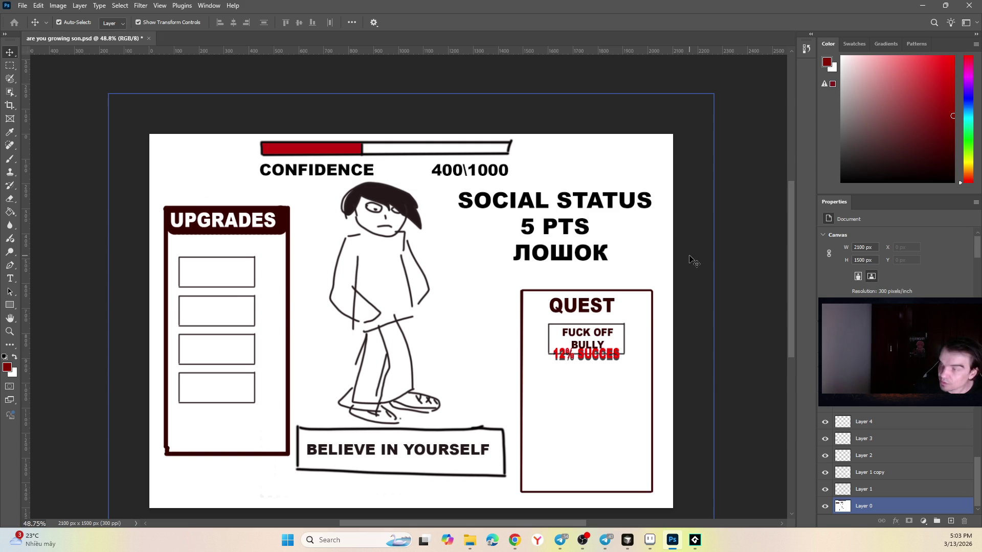
pyautogui.click(649, 540)
# - Rename the scr_calculate script to scr_calculateConfidence
pyautogui.click(694, 540)
pyautogui.click(890, 277)
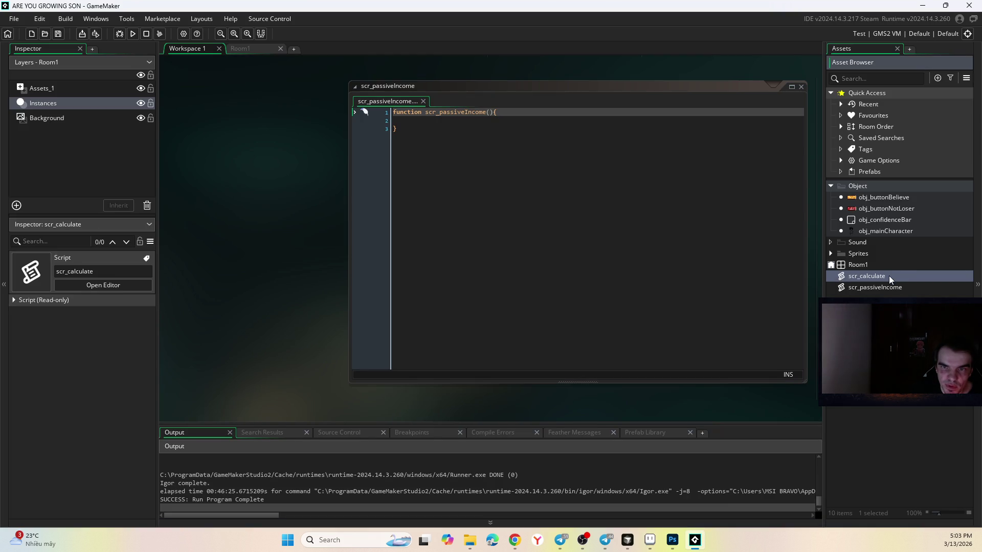
pyautogui.click(888, 275)
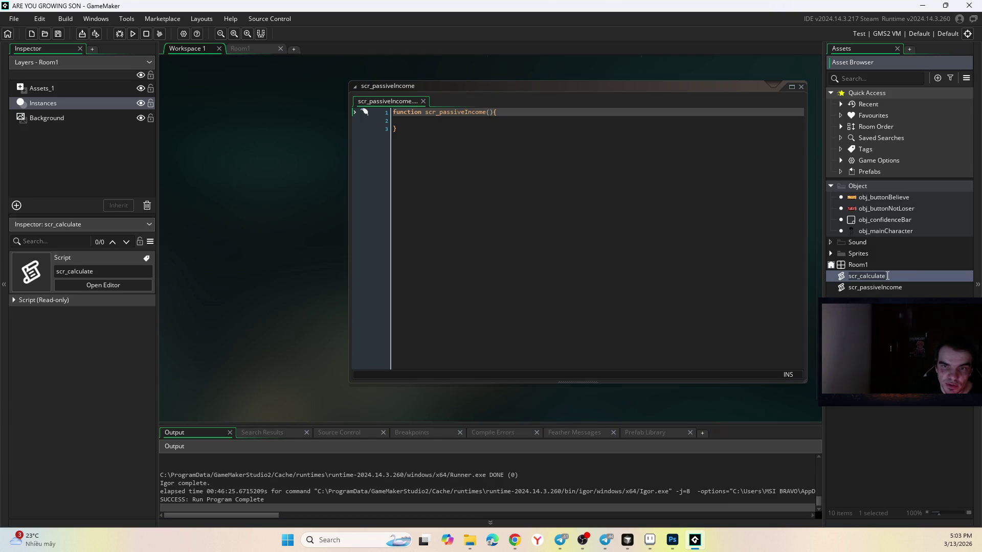
pyautogui.click(888, 276)
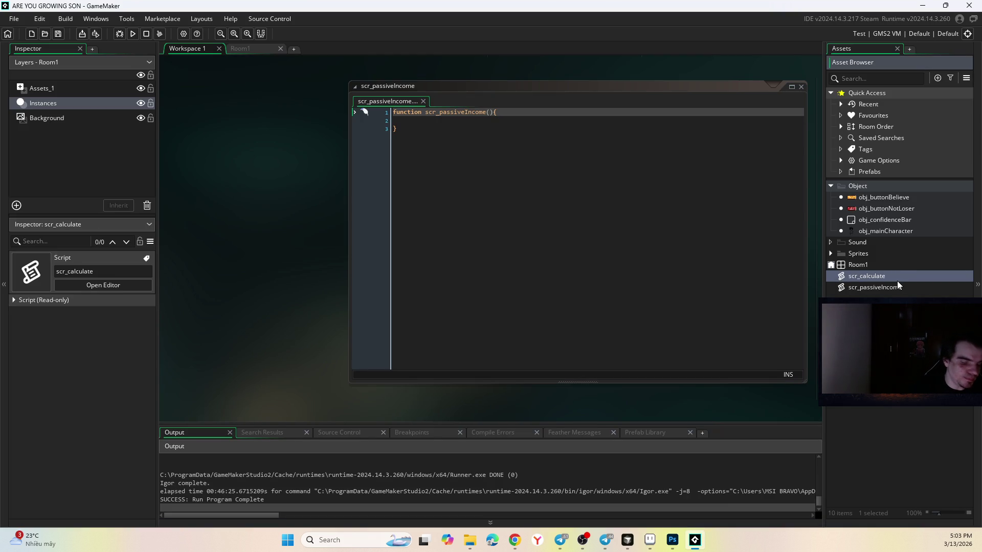
pyautogui.hotkey('alt', 'Tab')
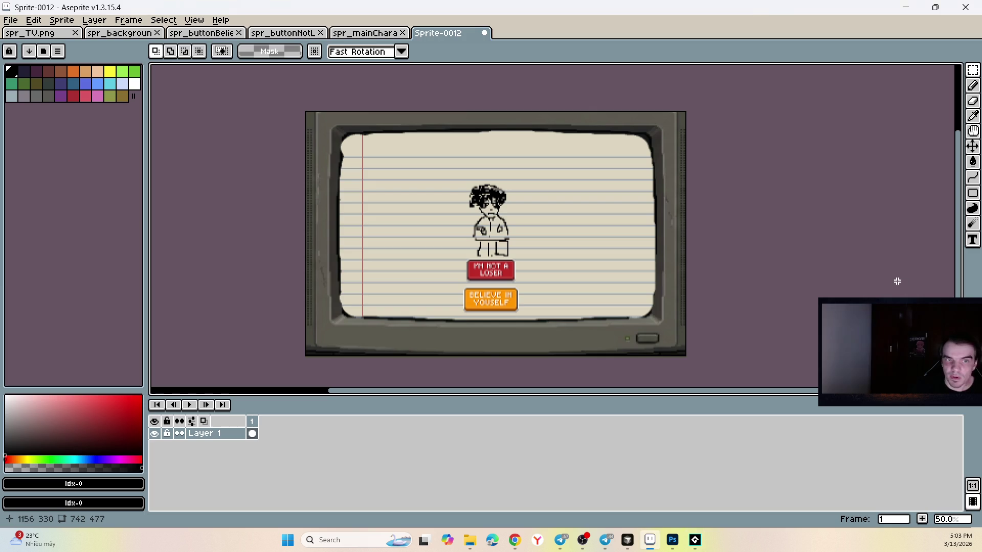
pyautogui.hotkey('alt', 'Tab')
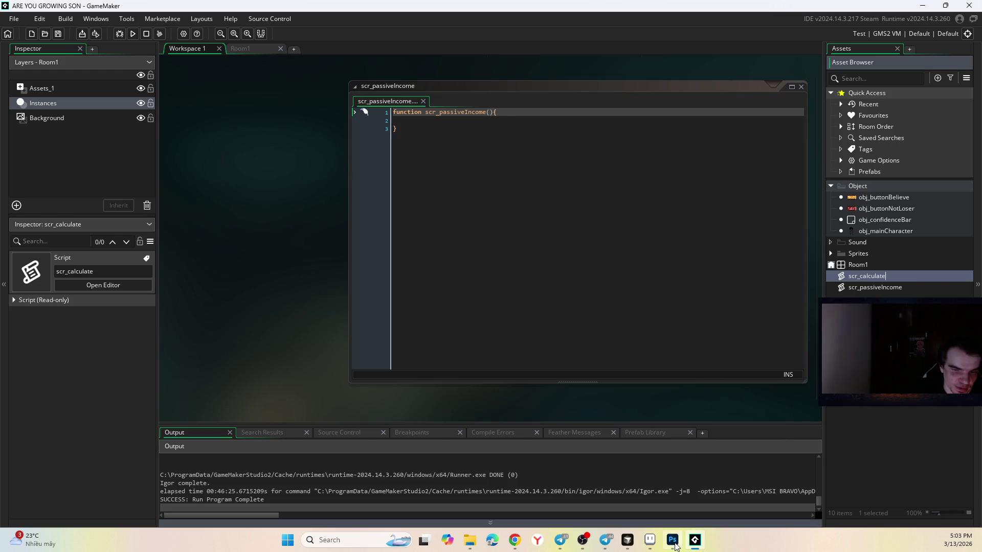
pyautogui.click(672, 540)
pyautogui.click(695, 540)
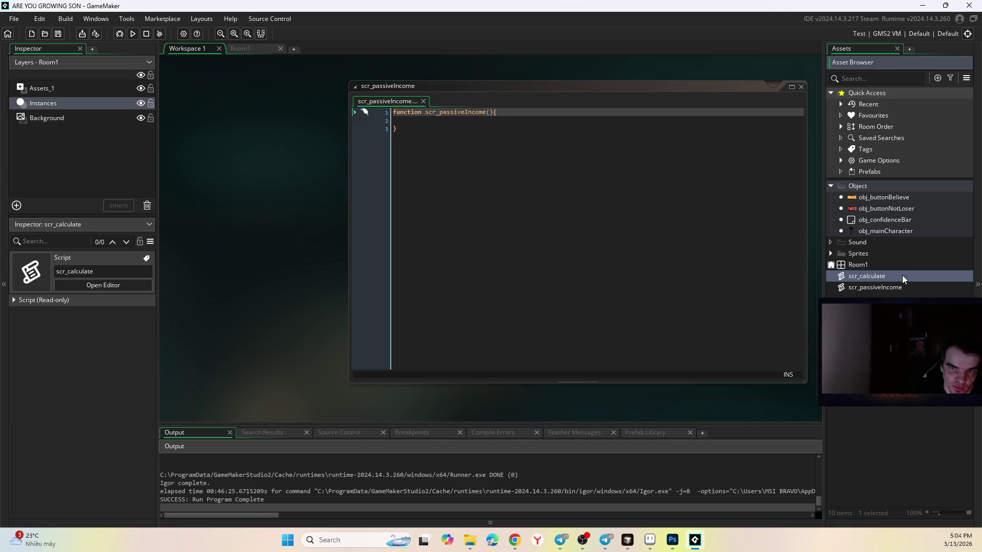
pyautogui.write('Confiden')
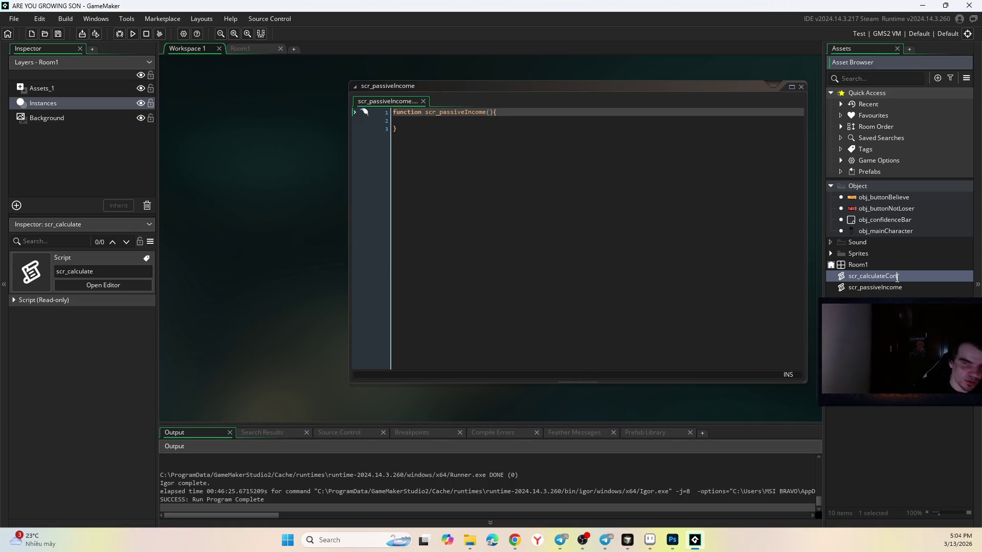
pyautogui.write('ce')
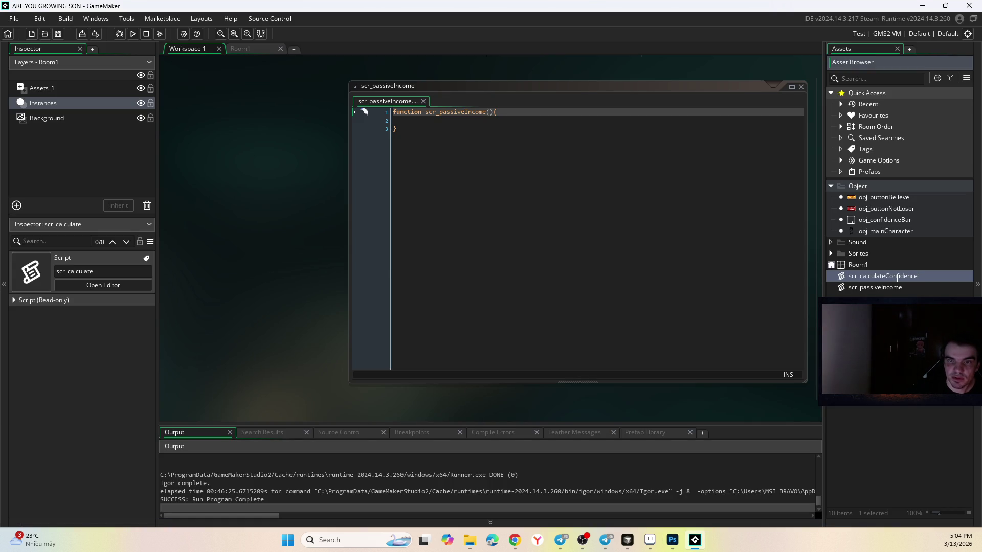
pyautogui.press('Return')
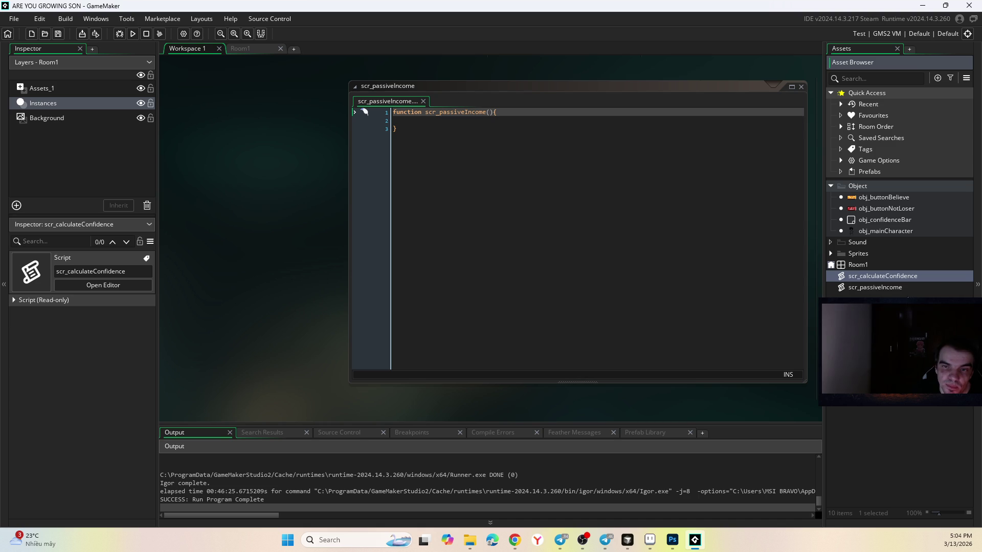
# - Duplicate scr_calculateConfidence and name the copy scr_calculateStatus
pyautogui.rightClick(895, 276)
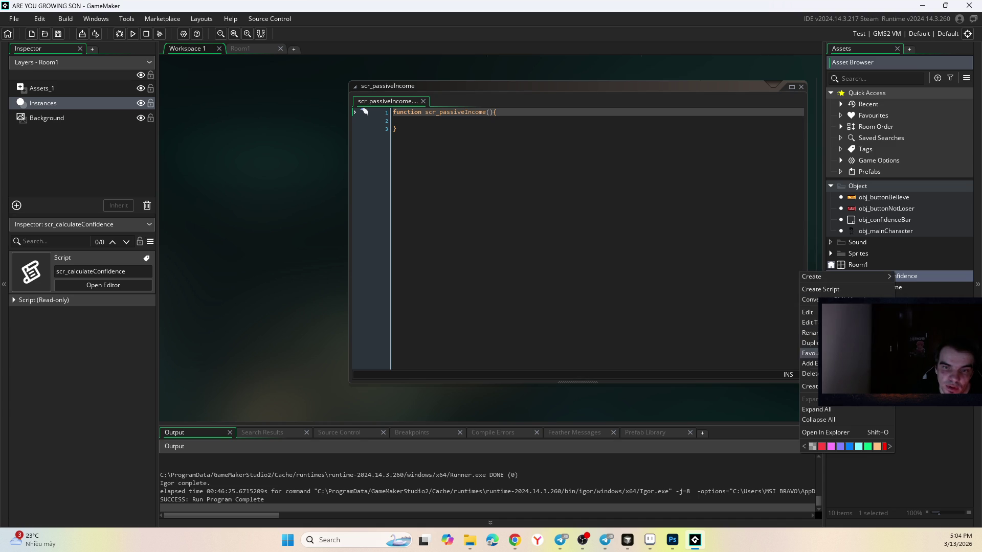
pyautogui.click(808, 354)
pyautogui.press('End')
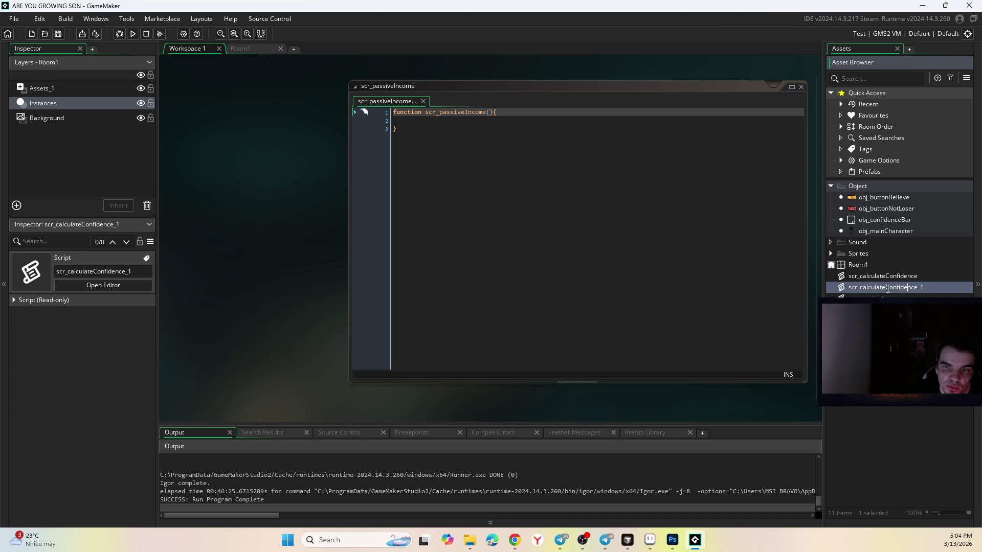
pyautogui.press('BackSpace')
pyautogui.press('BackSpace')
pyautogui.press('BackSpace')
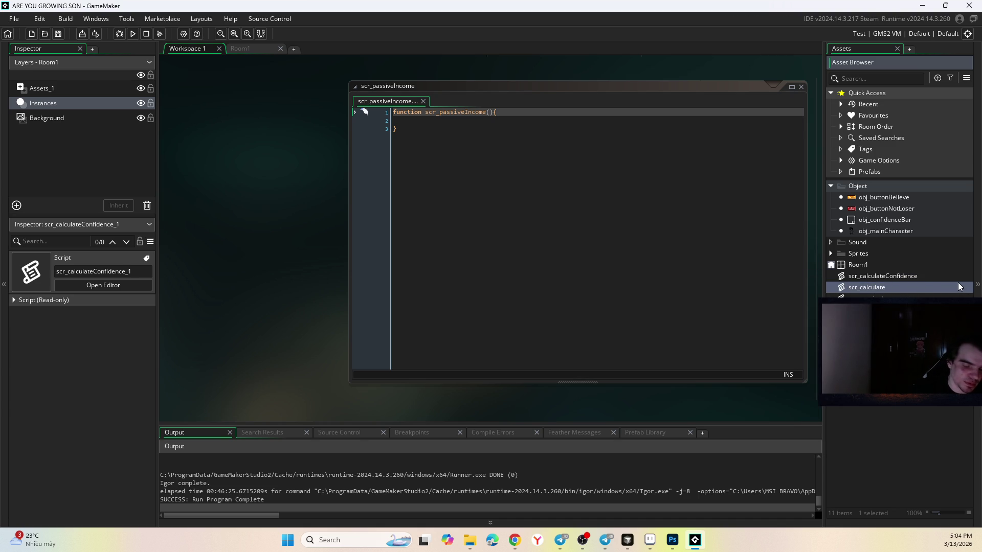
pyautogui.write('Stat')
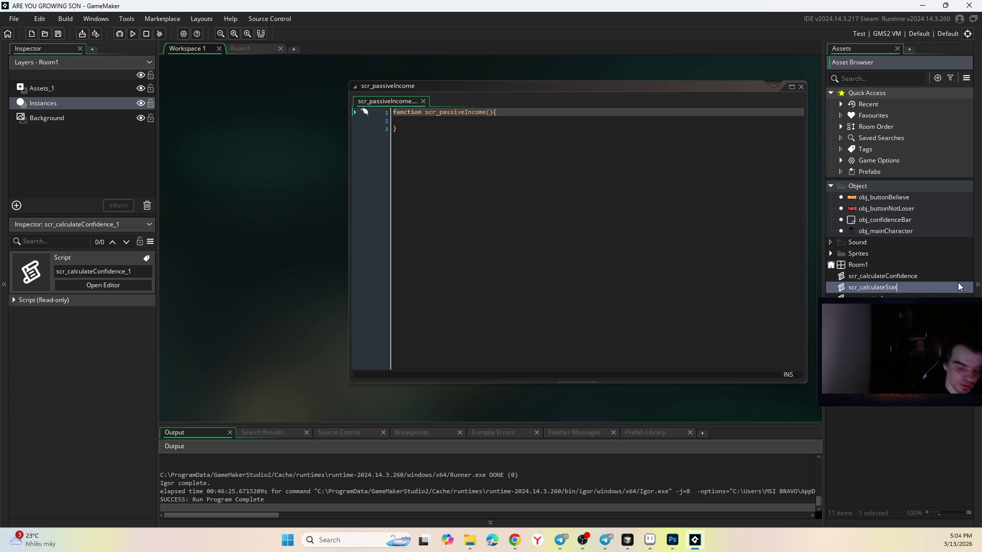
pyautogui.write('us')
pyautogui.press('Return')
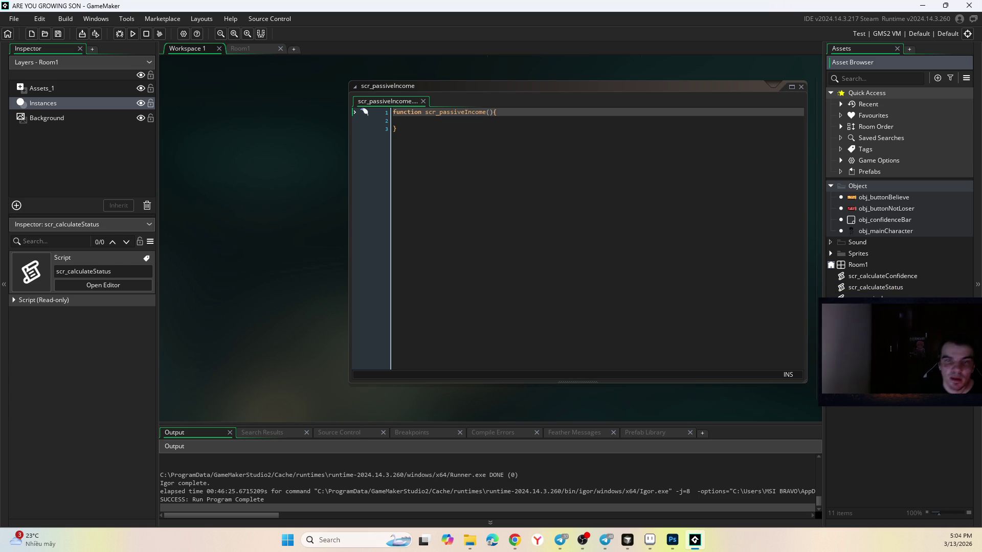
# - Open the Room1 layout, then bring the Photoshop game-screen mockup forward
pyautogui.click(252, 50)
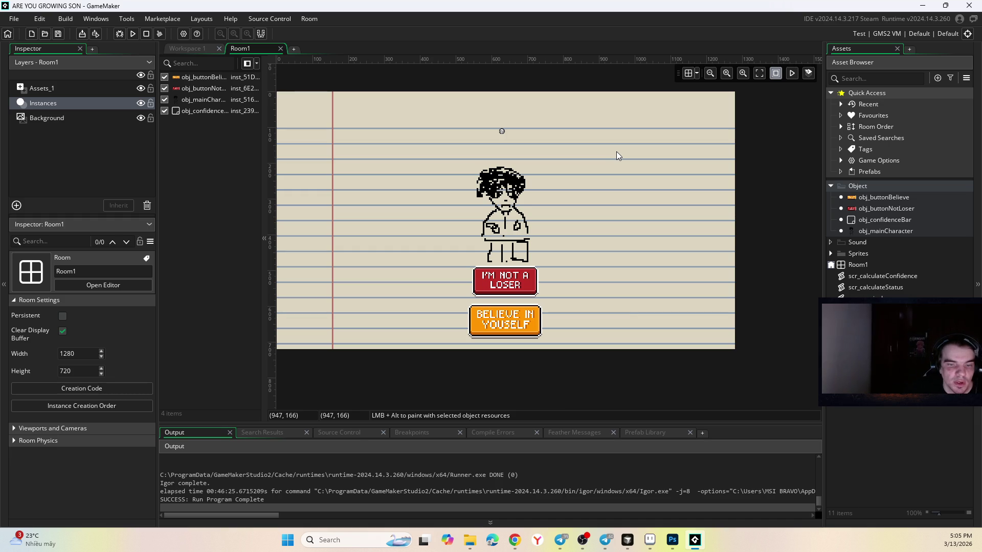
pyautogui.click(673, 540)
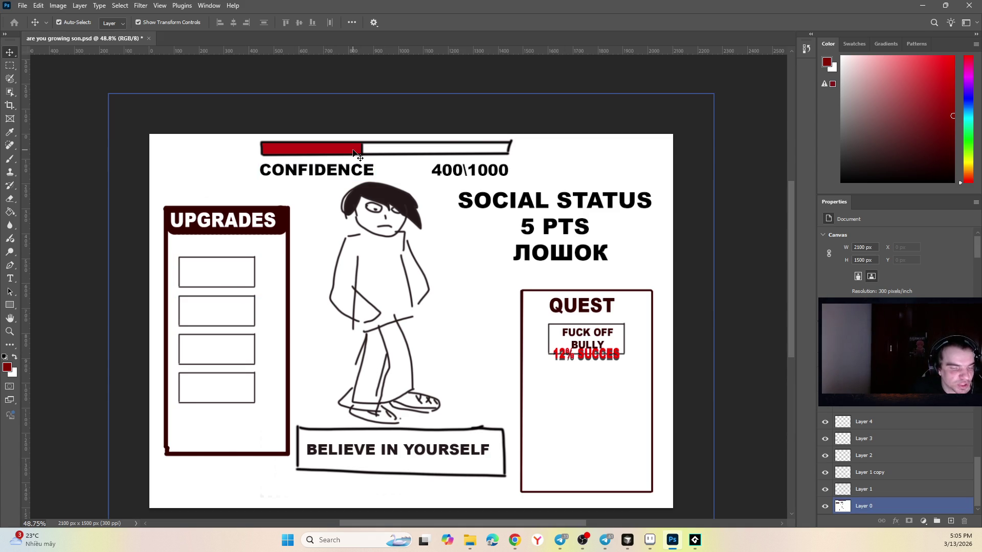
# - Deselect and reselect Layer 0 in the mockup, then move to Aseprite
pyautogui.click(566, 468)
pyautogui.click(704, 358)
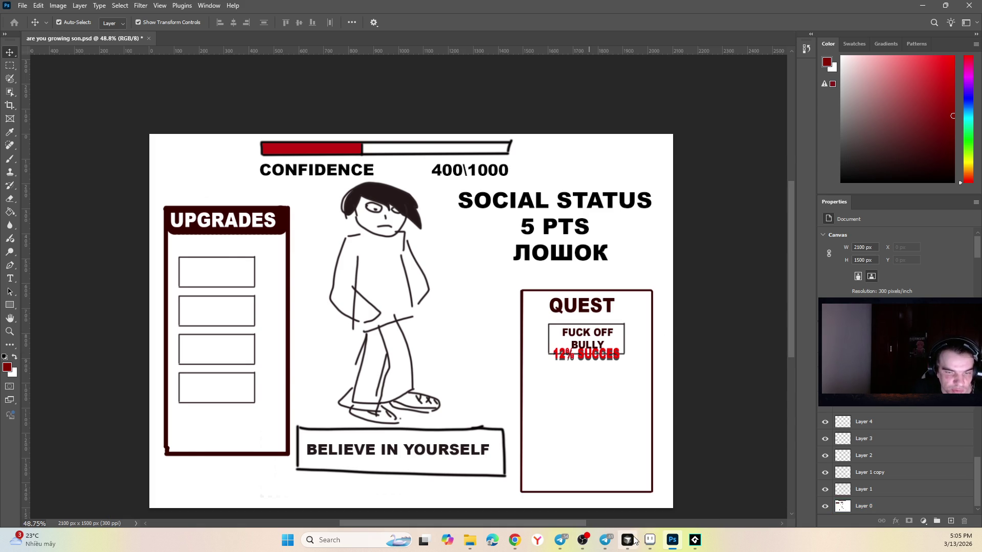
pyautogui.click(657, 540)
# - Review the I'M NOT A LOSER button's Create, Step and Left Pressed events, then recentre Room1
pyautogui.click(694, 540)
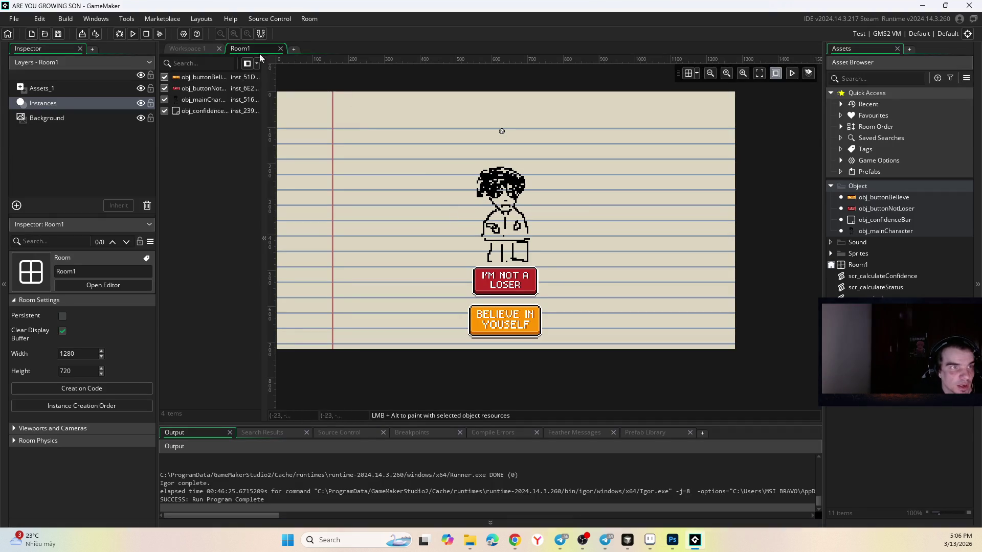
pyautogui.doubleClick(530, 292)
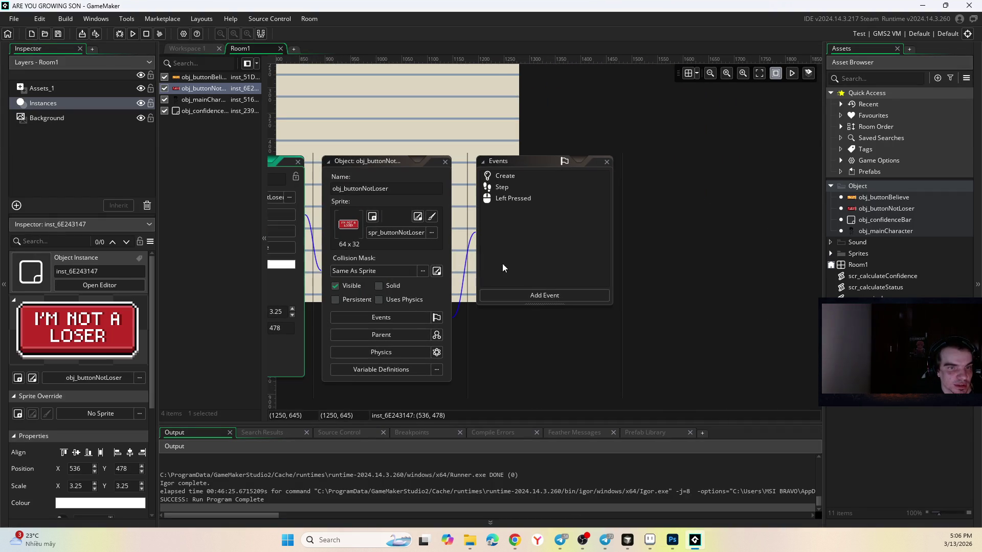
pyautogui.click(297, 161)
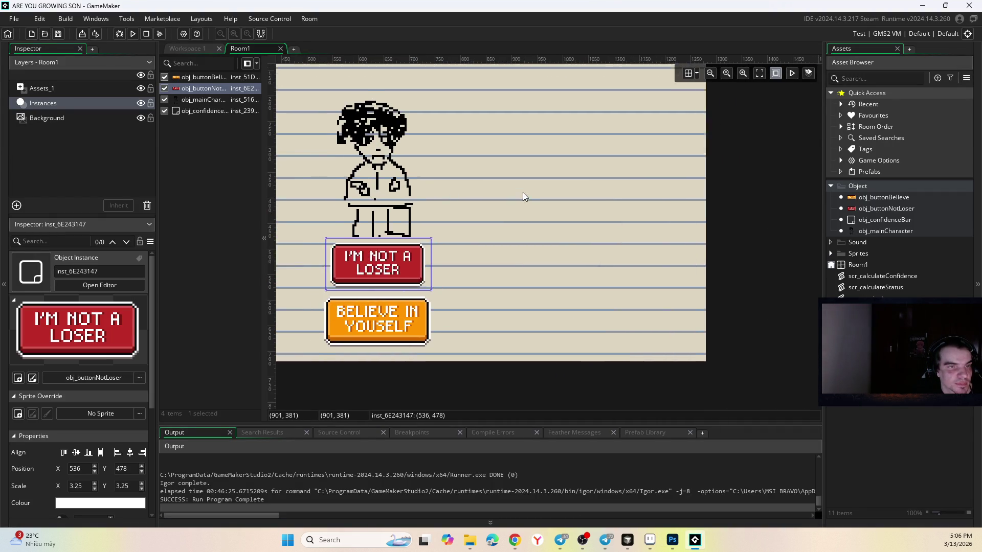
pyautogui.click(507, 194)
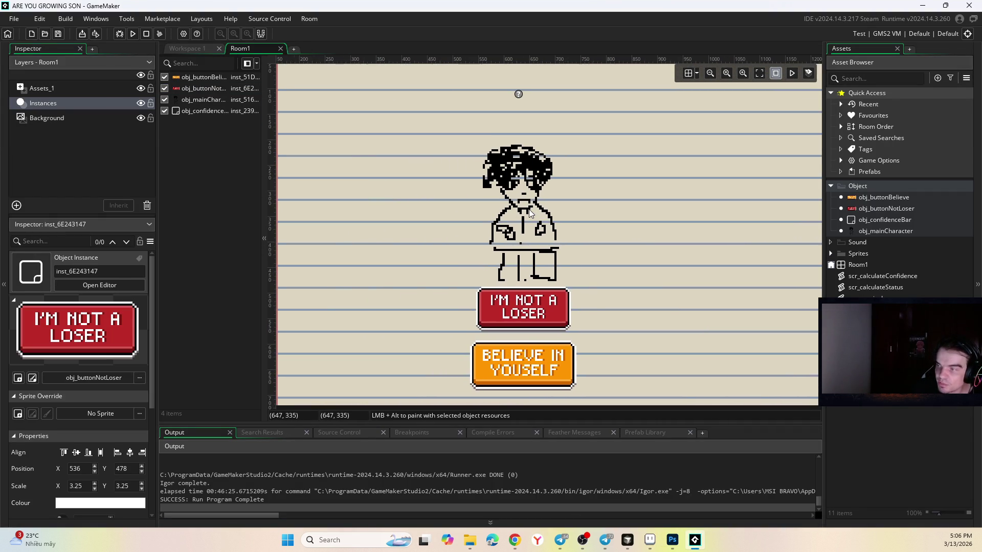
pyautogui.moveTo(419, 188); pyautogui.dragTo(530, 214)
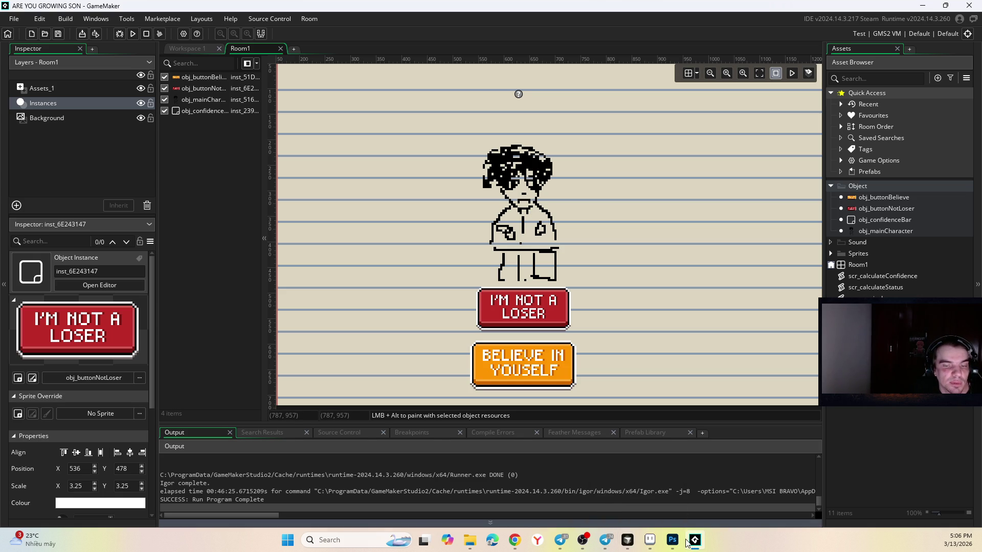
pyautogui.moveTo(630, 543)
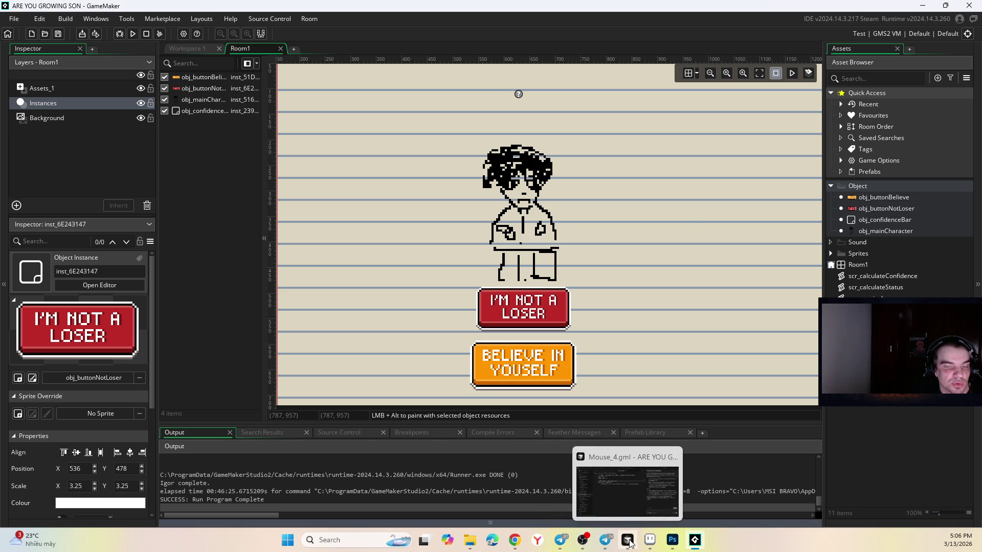
pyautogui.click(673, 540)
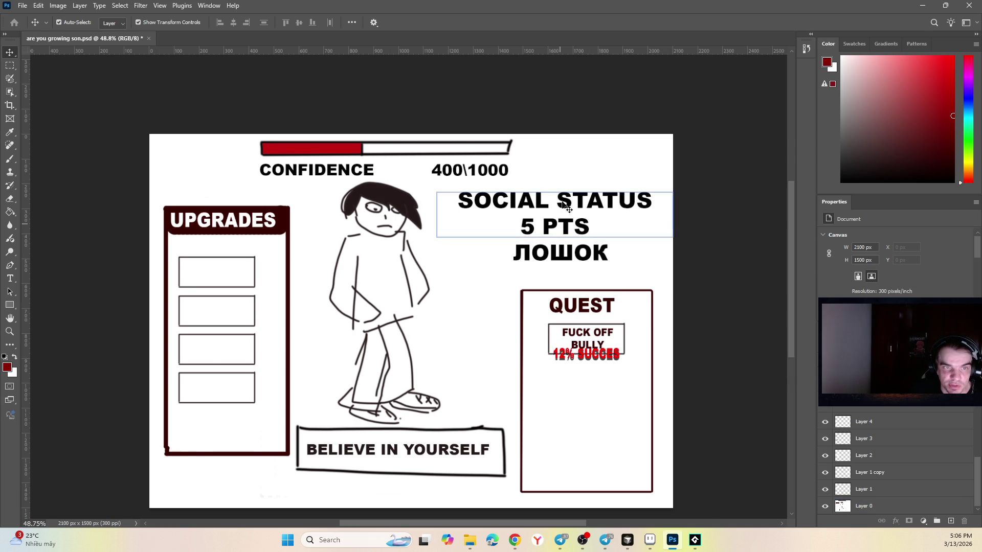
pyautogui.click(674, 541)
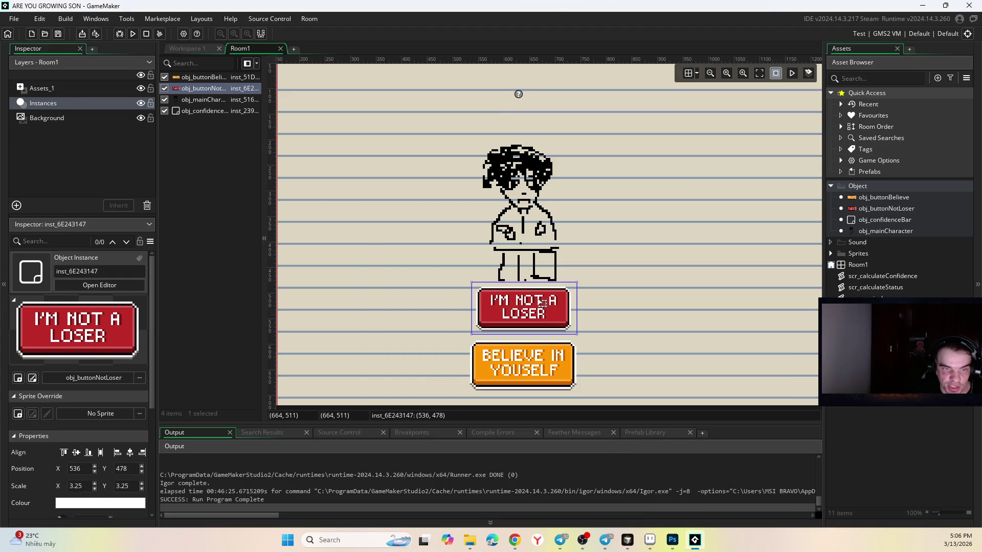
pyautogui.click(530, 353)
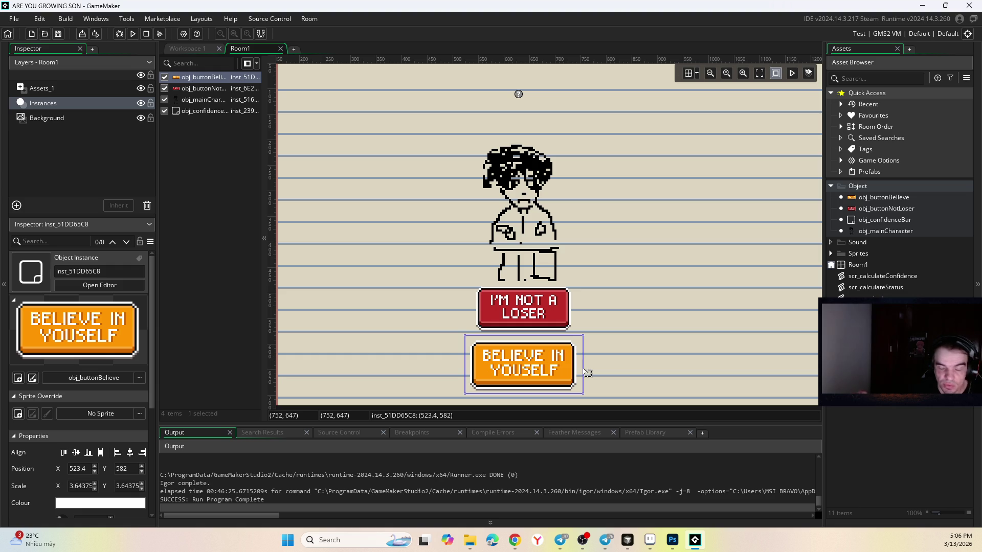
pyautogui.click(648, 369)
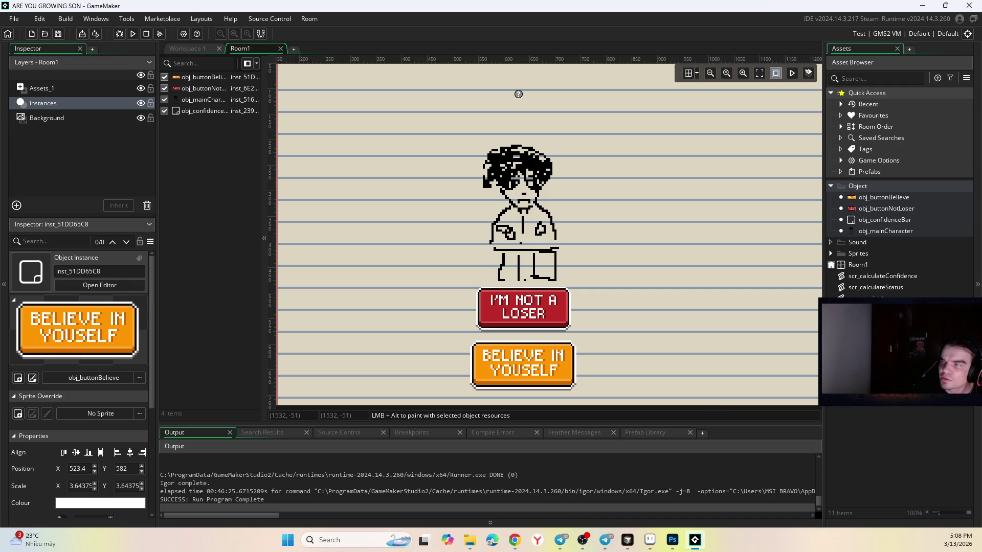
pyautogui.hotkey('alt', 'Tab')
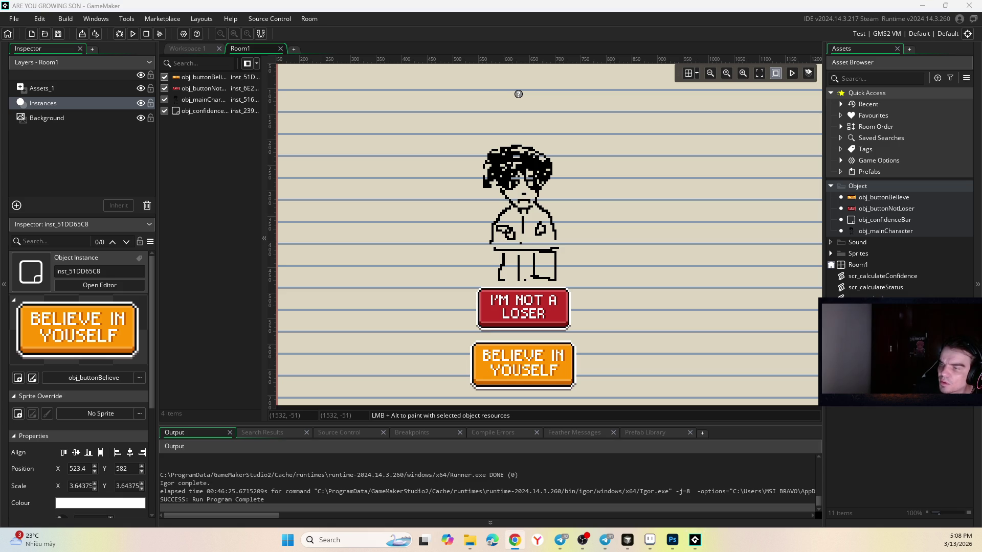
# - Check the I'M NOT A LOSER button and main character instances in the Room1 layout
pyautogui.click(534, 321)
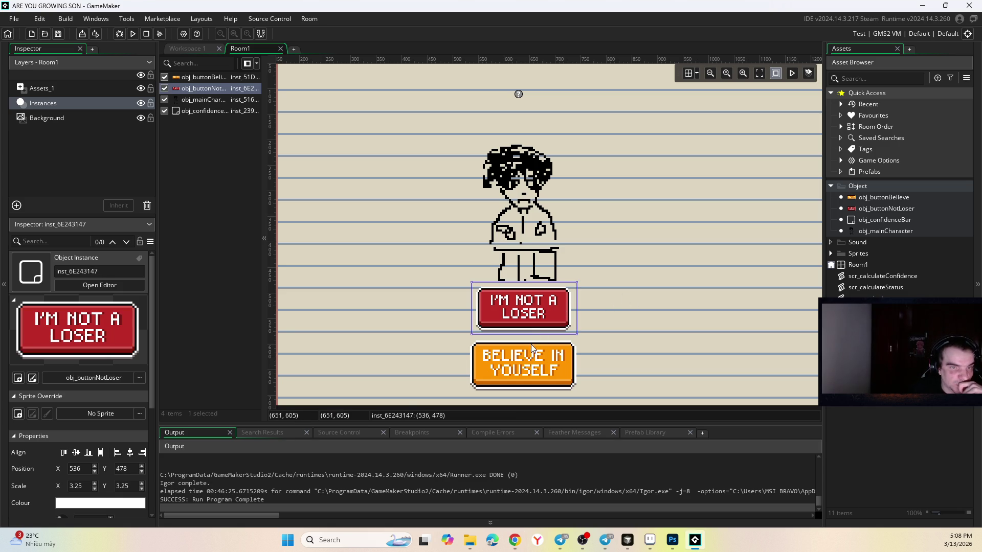
pyautogui.click(554, 212)
pyautogui.click(532, 307)
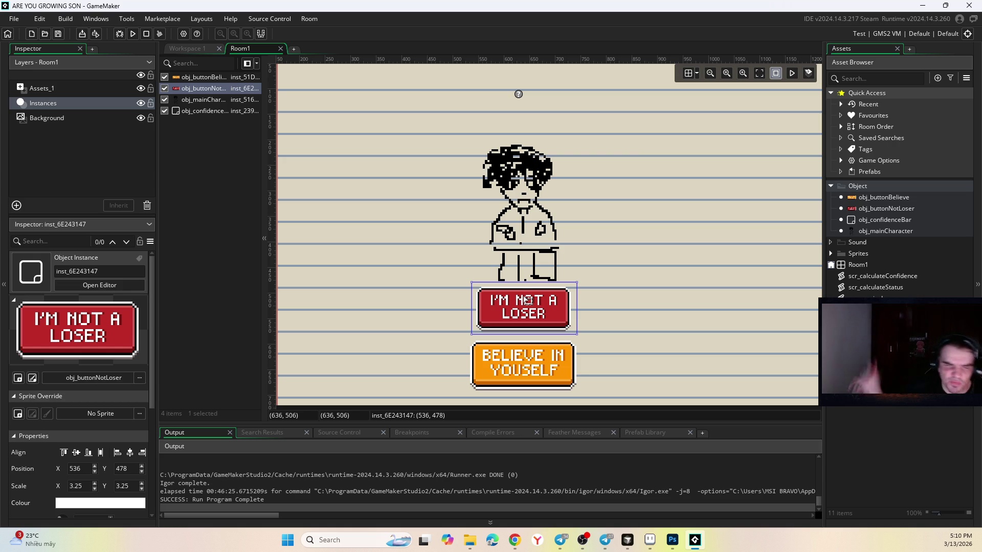
pyautogui.scroll(-3, 455, 175)
pyautogui.scroll(2, 454, 175)
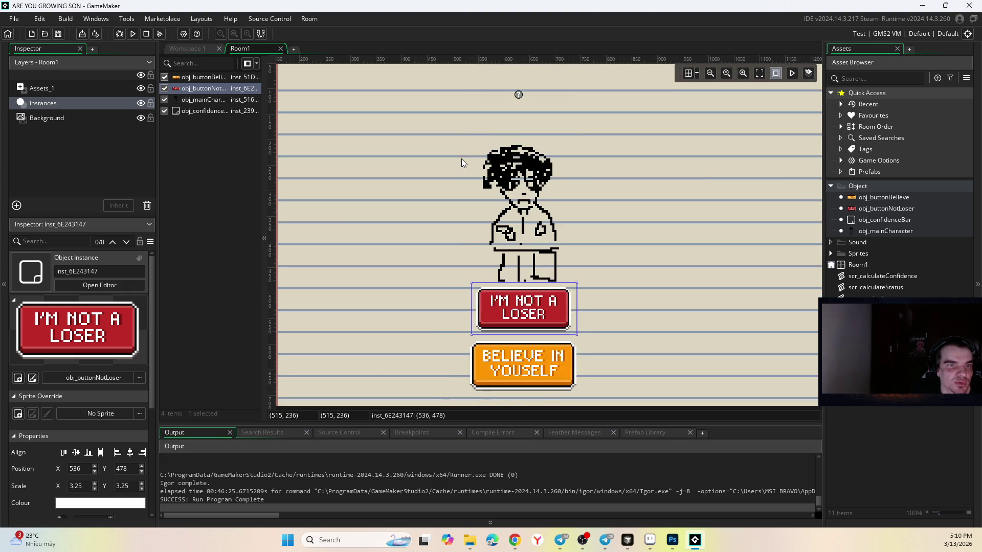
pyautogui.scroll(-2, 459, 169)
# - Bring the room mockup sprite forward and set the Pencil to a warm yellow
pyautogui.click(649, 540)
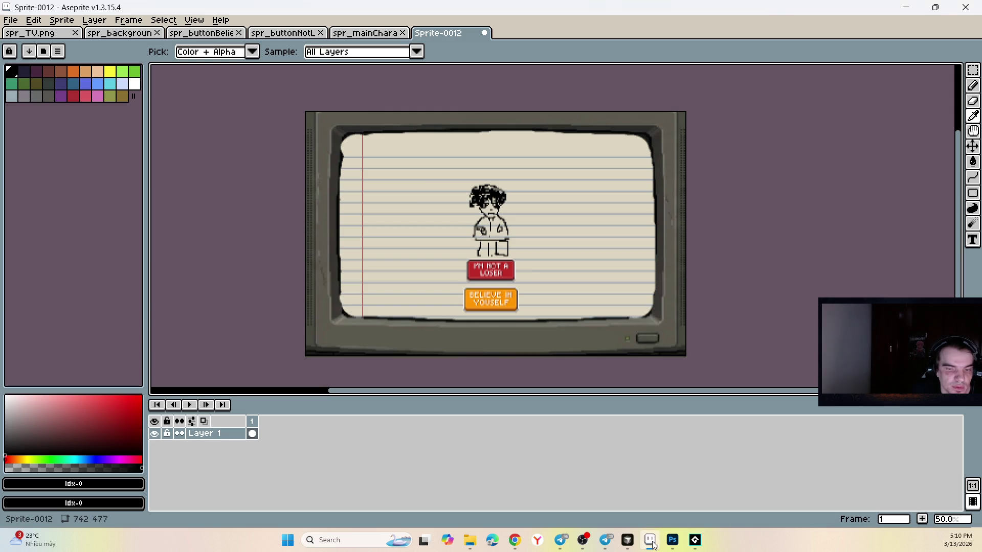
pyautogui.scroll(3, 531, 204)
pyautogui.press('b')
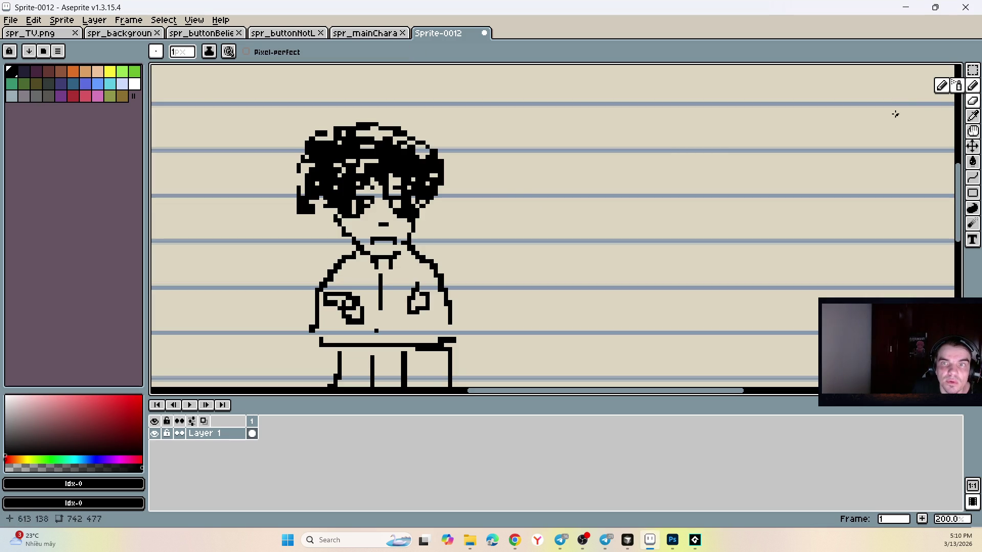
pyautogui.click(24, 460)
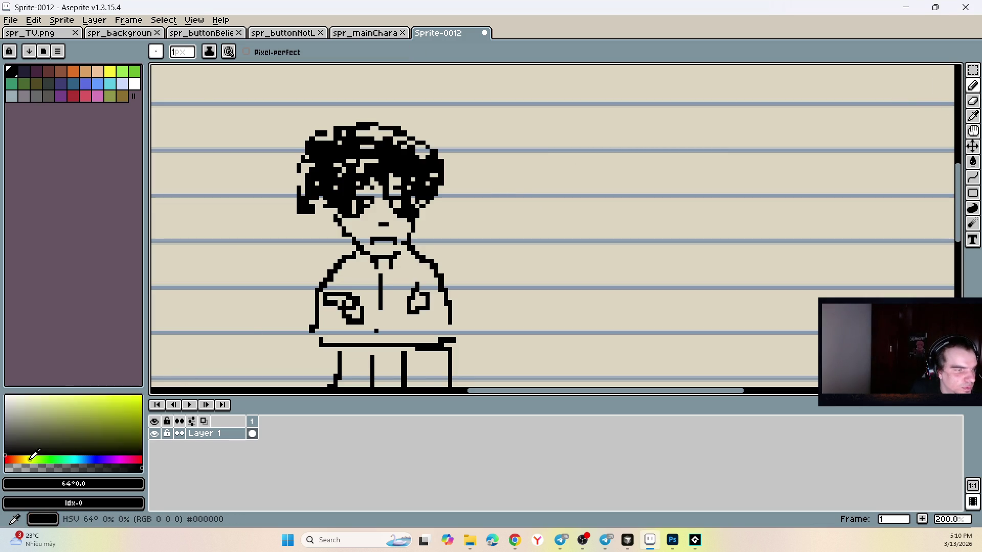
pyautogui.click(57, 429)
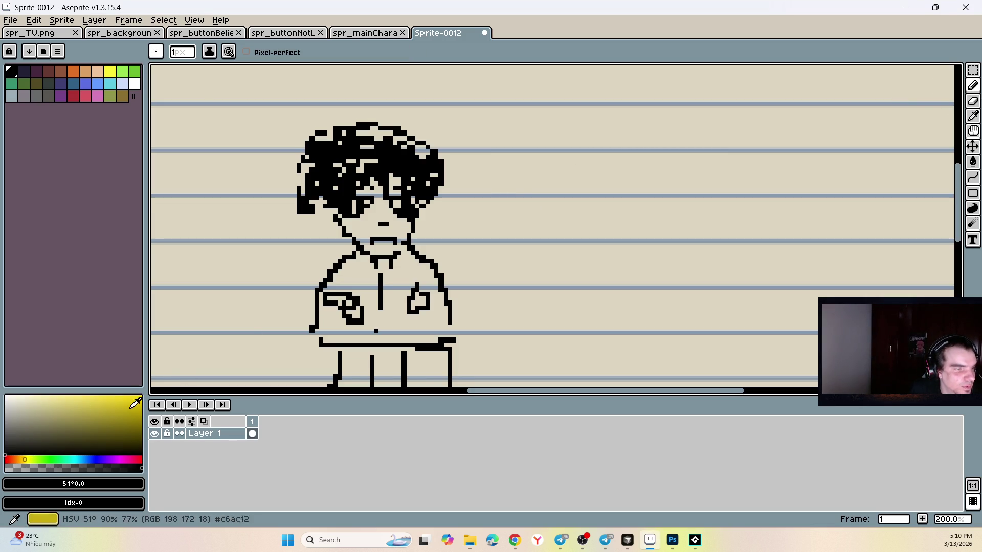
pyautogui.click(22, 459)
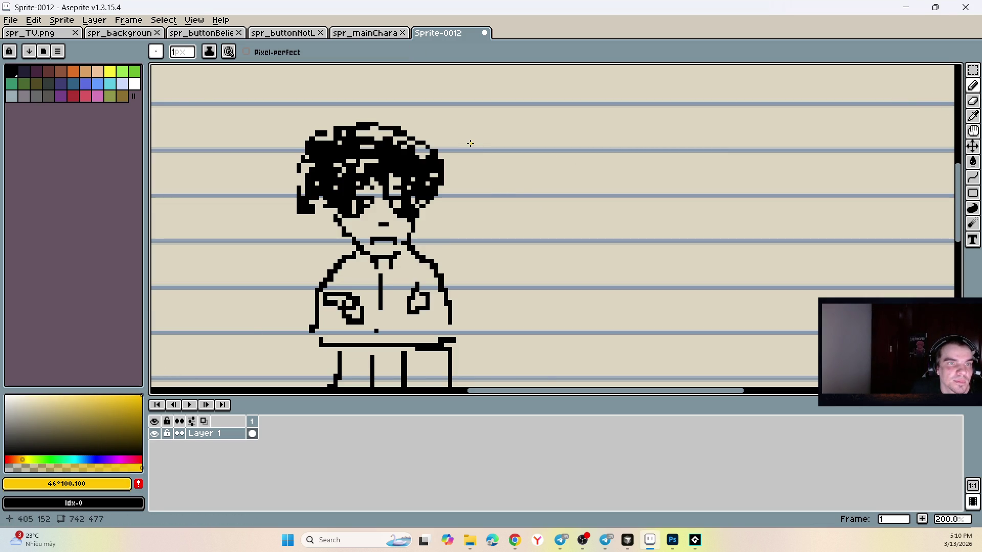
pyautogui.scroll(-2, 473, 145)
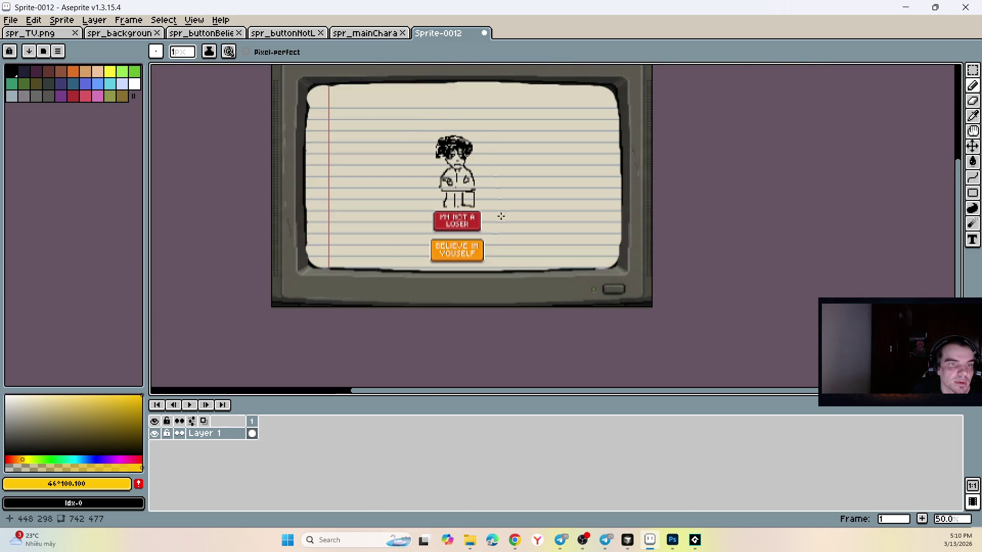
pyautogui.scroll(2, 501, 216)
# - Draw a 2px yellow arrow pointing at the red I'M NOT A LOSER button
pyautogui.moveTo(481, 215); pyautogui.dragTo(563, 214)
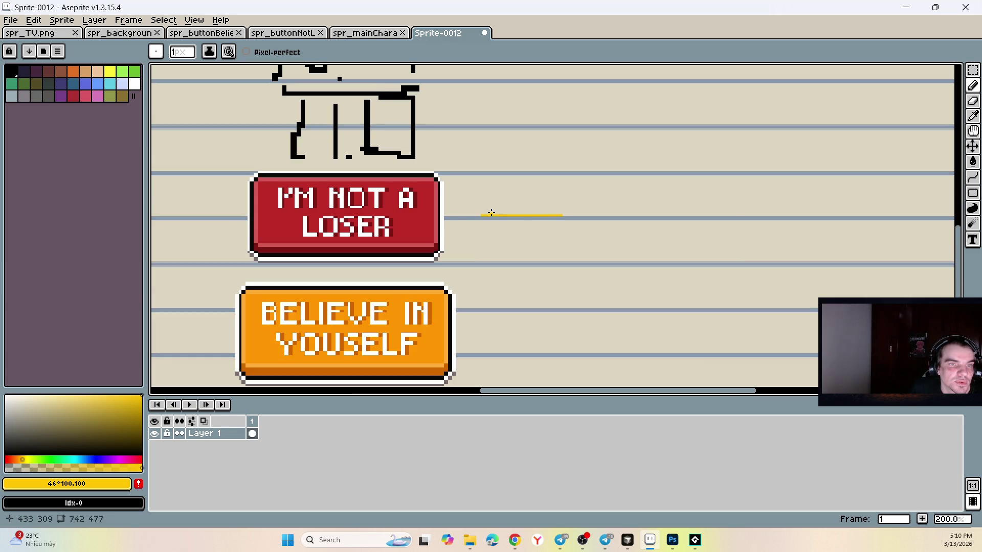
pyautogui.hotkey('ctrl', 'z')
pyautogui.press('+')
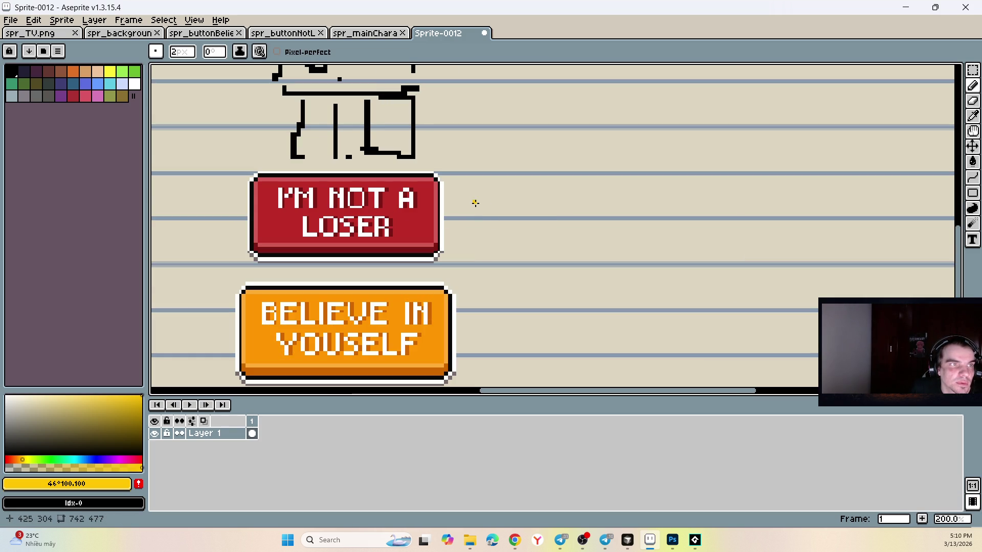
pyautogui.moveTo(473, 210)
pyautogui.mouseDown()
pyautogui.moveTo(537, 193)
pyautogui.moveTo(585, 200)
pyautogui.mouseUp()
pyautogui.hotkey('ctrl', 'z')
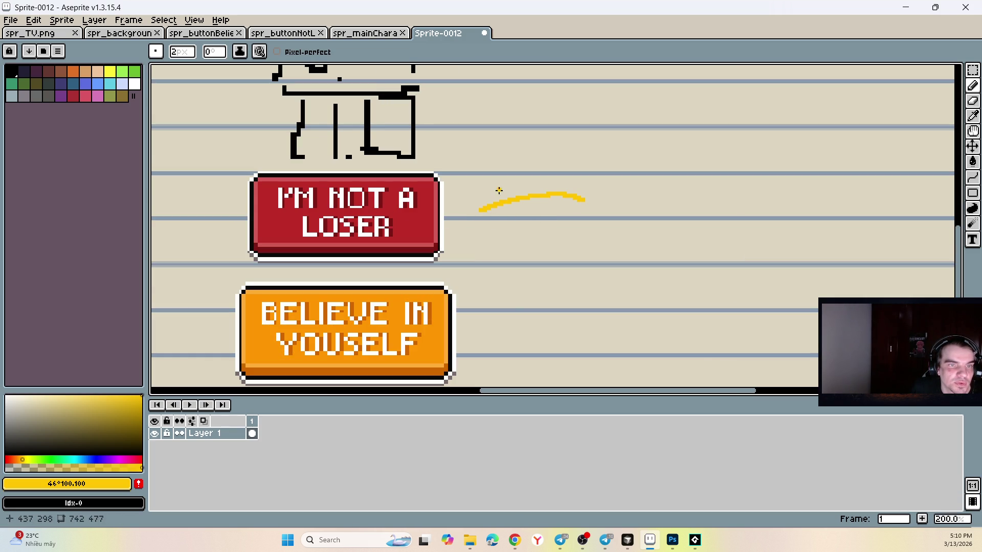
pyautogui.moveTo(499, 190); pyautogui.dragTo(513, 219)
# - Handwrite 'click' in yellow beside the arrow
pyautogui.moveTo(607, 190); pyautogui.dragTo(588, 256)
pyautogui.moveTo(607, 188)
pyautogui.mouseDown()
pyautogui.moveTo(630, 214)
pyautogui.moveTo(616, 202)
pyautogui.moveTo(626, 246)
pyautogui.mouseUp()
pyautogui.press('ctrl')
pyautogui.hotkey('ctrl', 'z')
pyautogui.hotkey('ctrl', 'z')
pyautogui.hotkey('ctrl', 'z')
pyautogui.moveTo(654, 186); pyautogui.dragTo(657, 250)
pyautogui.moveTo(674, 212)
pyautogui.mouseDown()
pyautogui.moveTo(666, 251)
pyautogui.moveTo(705, 260)
pyautogui.mouseUp()
pyautogui.moveTo(717, 191); pyautogui.dragTo(714, 273)
pyautogui.moveTo(737, 223); pyautogui.dragTo(716, 245)
pyautogui.moveTo(716, 246); pyautogui.dragTo(757, 289)
pyautogui.scroll(-2, 691, 207)
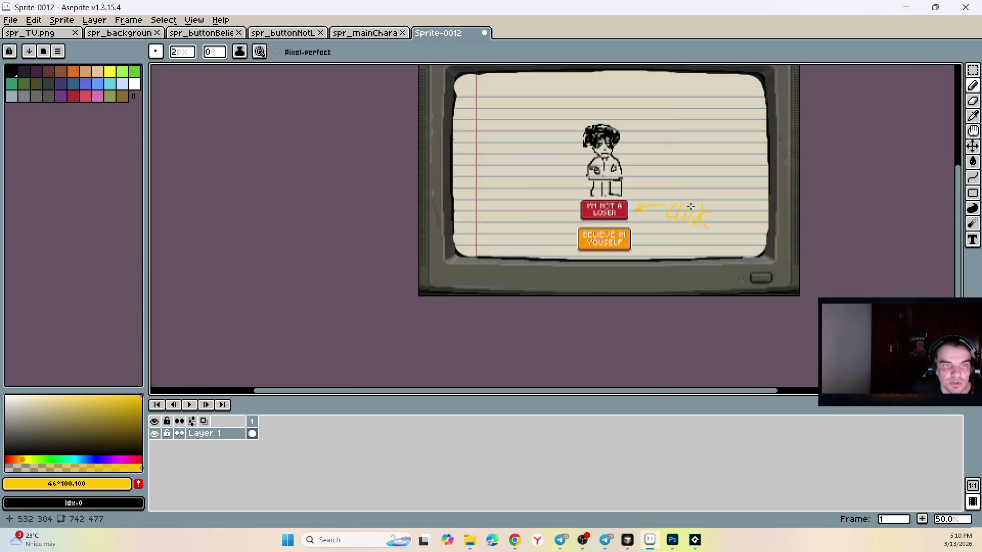
pyautogui.scroll(2, 691, 207)
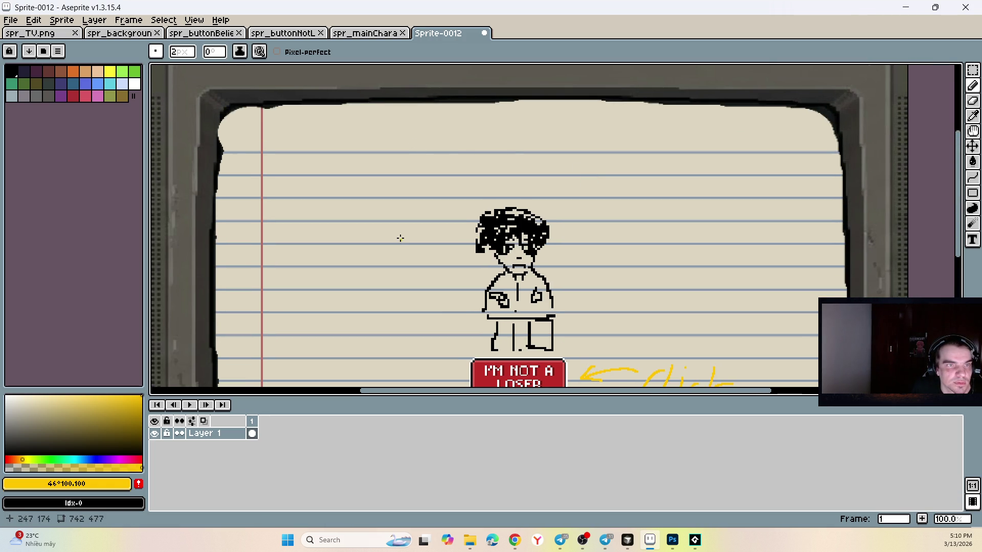
# - Sketch a long yellow bar near the top of the mockup
pyautogui.moveTo(377, 126); pyautogui.dragTo(374, 161)
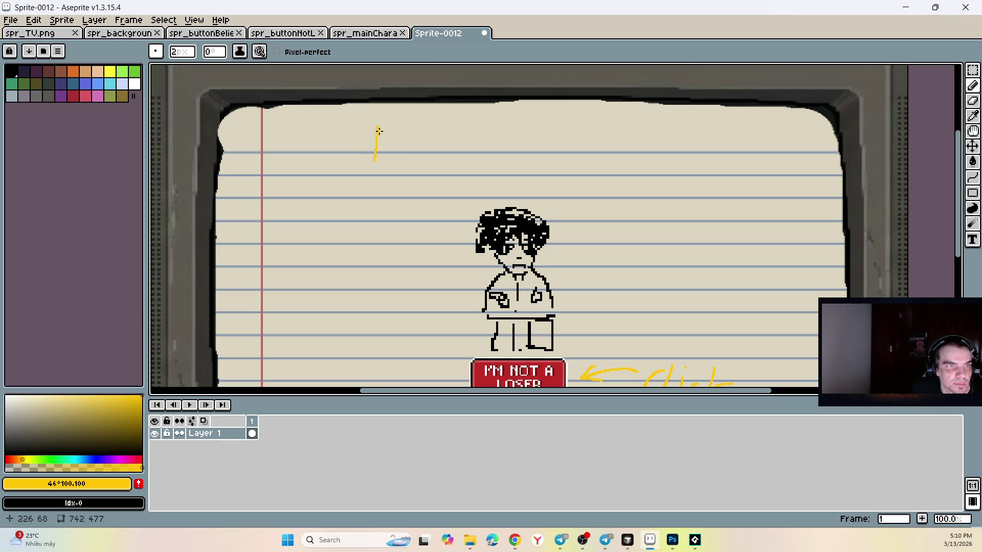
pyautogui.moveTo(378, 128); pyautogui.dragTo(647, 131)
pyautogui.moveTo(375, 161)
pyautogui.mouseDown()
pyautogui.moveTo(646, 147)
pyautogui.moveTo(648, 158)
pyautogui.mouseUp()
pyautogui.moveTo(499, 123)
pyautogui.mouseDown()
pyautogui.moveTo(507, 146)
pyautogui.moveTo(435, 154)
pyautogui.moveTo(425, 138)
pyautogui.moveTo(504, 146)
pyautogui.moveTo(486, 141)
pyautogui.mouseUp()
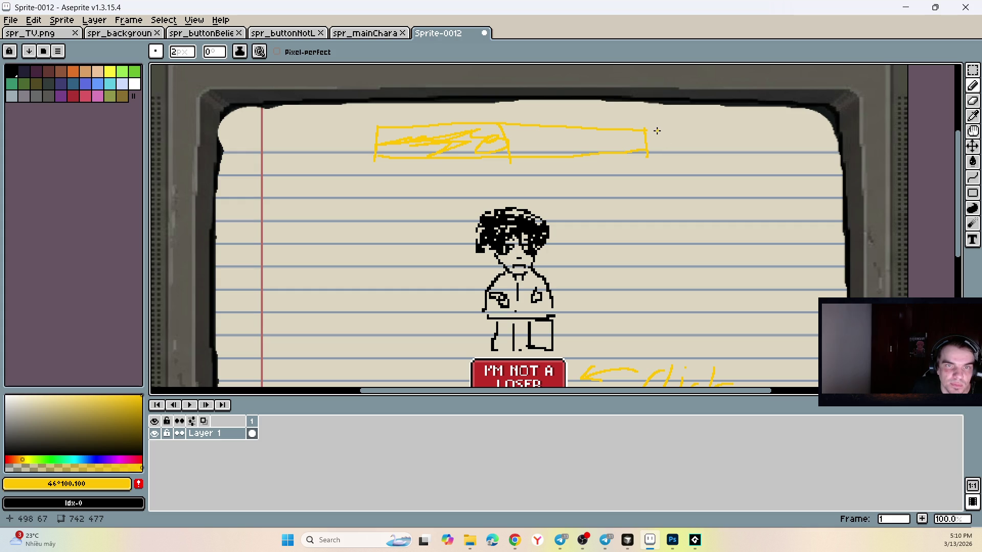
# - Handwrite 'x1Click' and '0,5 per Sec' beside the bar
pyautogui.moveTo(653, 120)
pyautogui.mouseDown()
pyautogui.moveTo(664, 133)
pyautogui.moveTo(651, 134)
pyautogui.moveTo(688, 113)
pyautogui.moveTo(680, 137)
pyautogui.moveTo(741, 132)
pyautogui.moveTo(755, 142)
pyautogui.mouseUp()
pyautogui.moveTo(767, 124)
pyautogui.mouseDown()
pyautogui.moveTo(758, 134)
pyautogui.moveTo(771, 140)
pyautogui.mouseUp()
pyautogui.moveTo(666, 138)
pyautogui.mouseDown()
pyautogui.moveTo(673, 167)
pyautogui.moveTo(691, 157)
pyautogui.moveTo(683, 163)
pyautogui.moveTo(705, 170)
pyautogui.mouseUp()
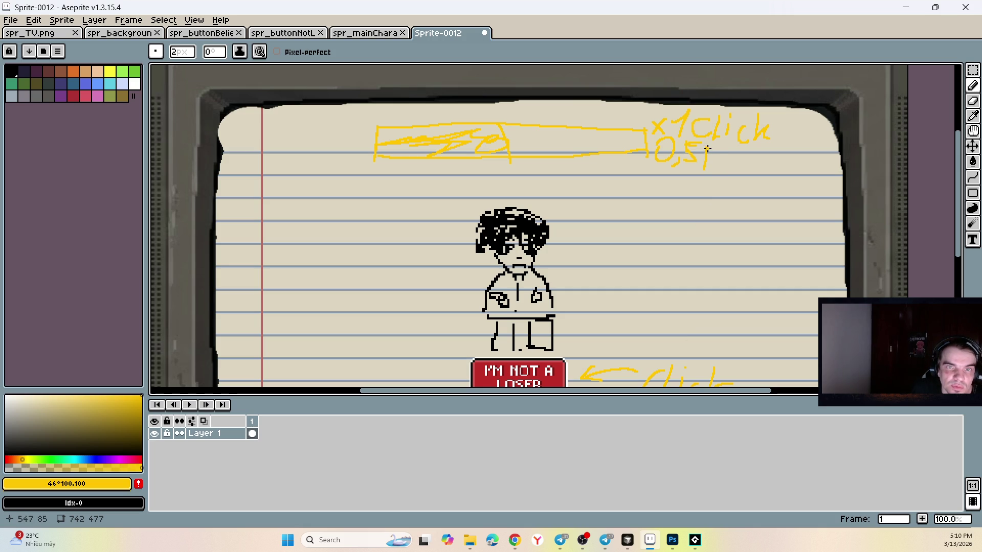
pyautogui.moveTo(706, 150)
pyautogui.mouseDown()
pyautogui.moveTo(736, 153)
pyautogui.moveTo(750, 170)
pyautogui.moveTo(791, 169)
pyautogui.mouseUp()
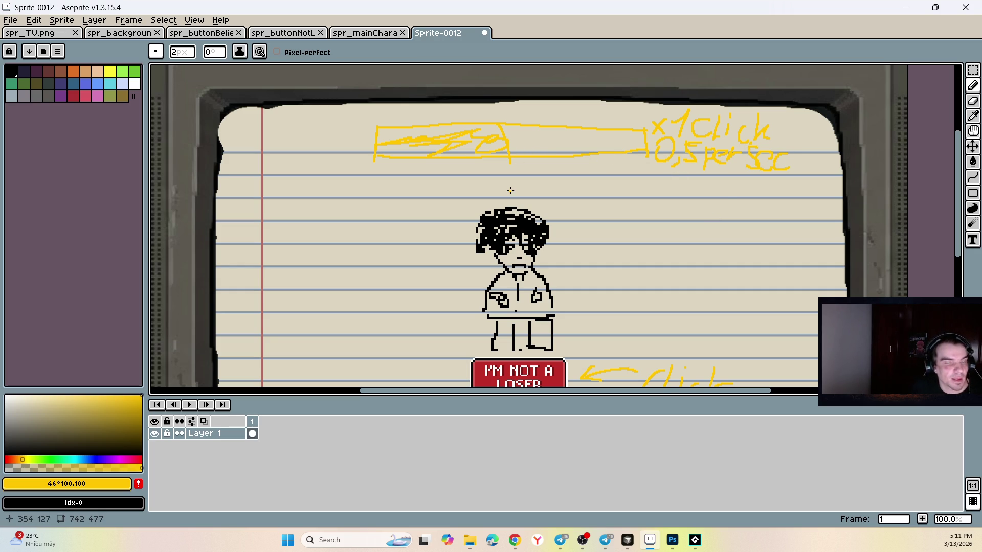
# - Switch to dark brown and draw the panel outline on the left of the mockup
pyautogui.scroll(-3, 544, 275)
pyautogui.scroll(3, 496, 274)
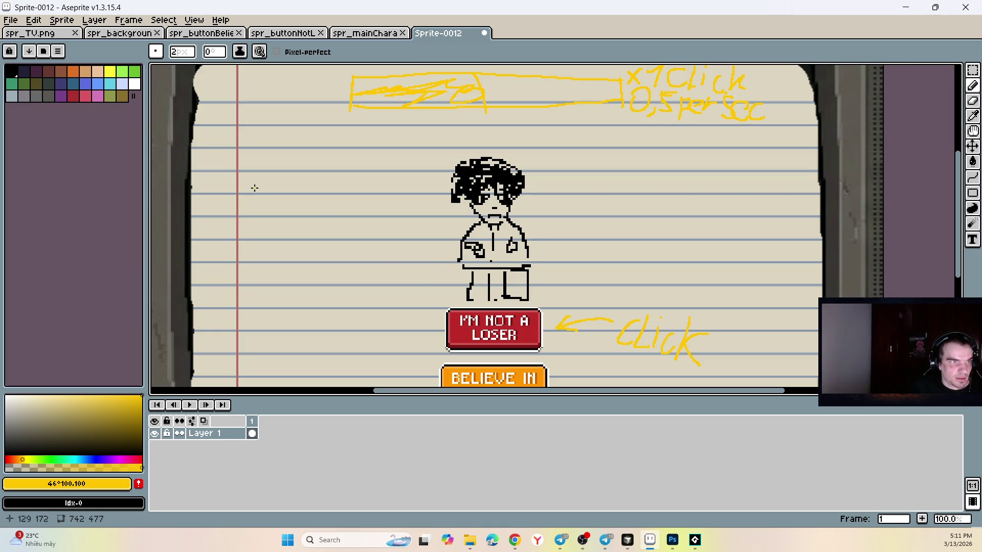
pyautogui.moveTo(238, 169); pyautogui.dragTo(391, 169)
pyautogui.hotkey('ctrl', 'z')
pyautogui.moveTo(130, 429); pyautogui.dragTo(142, 440)
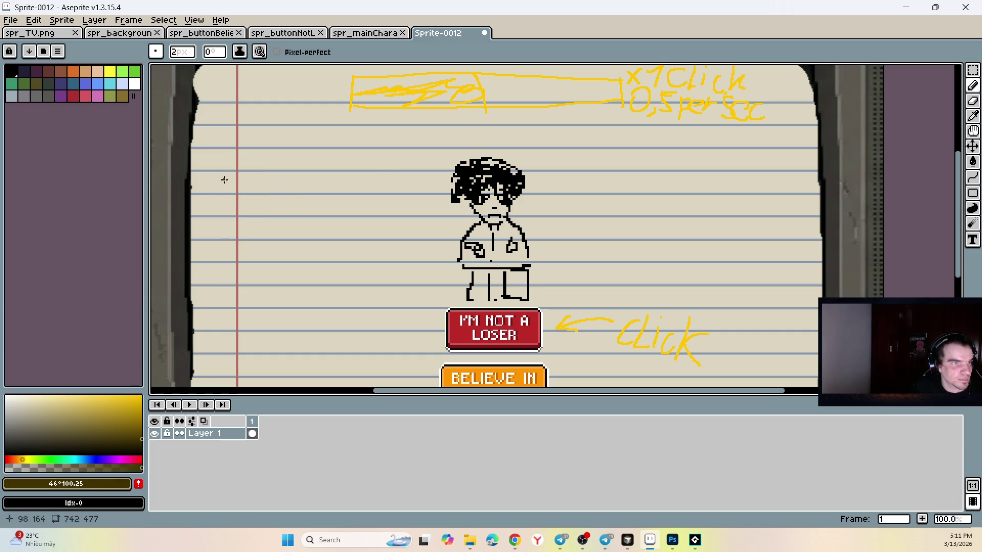
pyautogui.moveTo(230, 157)
pyautogui.mouseDown()
pyautogui.moveTo(225, 348)
pyautogui.moveTo(372, 249)
pyautogui.moveTo(355, 348)
pyautogui.mouseUp()
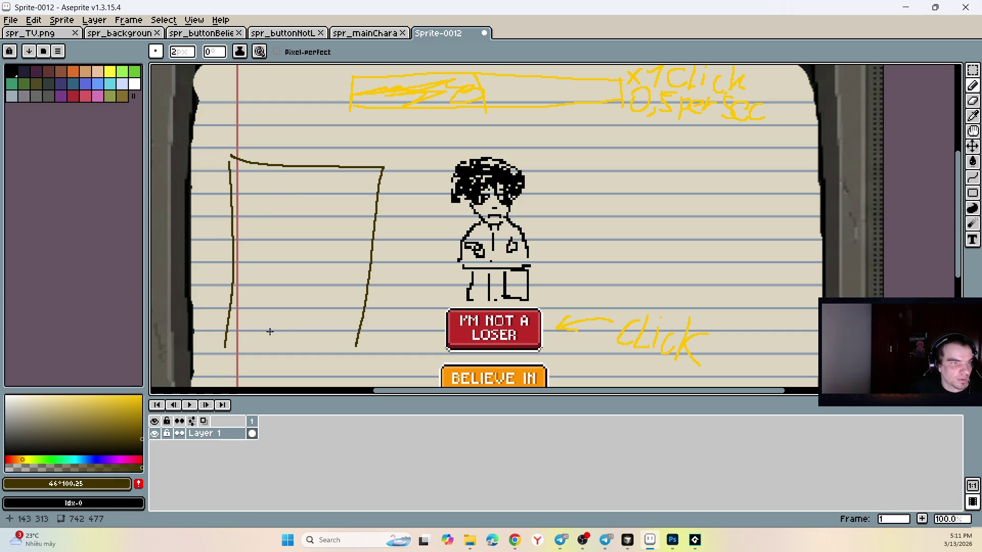
pyautogui.moveTo(232, 335); pyautogui.dragTo(369, 346)
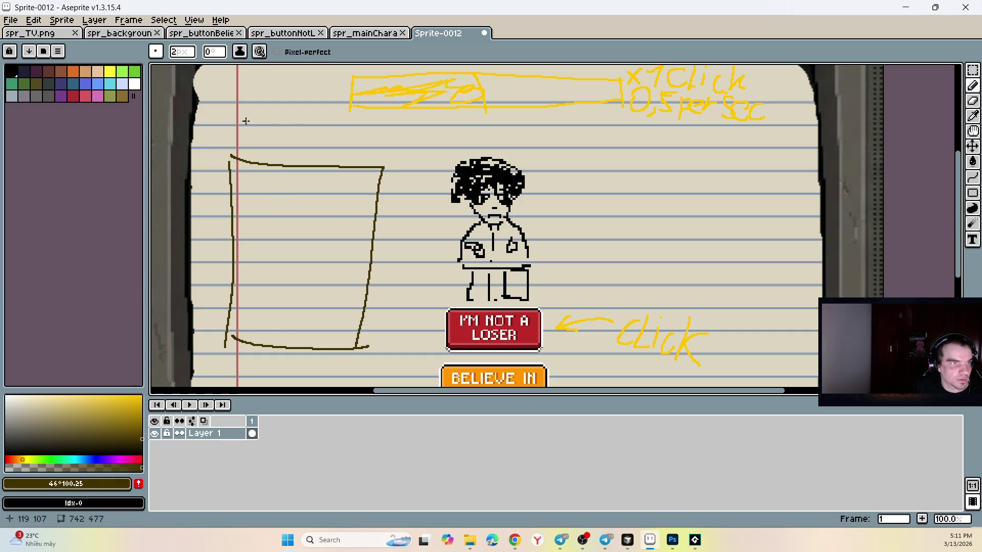
# - Handwrite the UPGRADE title above the panel and draw a first slot box inside
pyautogui.moveTo(239, 125)
pyautogui.mouseDown()
pyautogui.moveTo(263, 147)
pyautogui.moveTo(272, 131)
pyautogui.moveTo(296, 151)
pyautogui.moveTo(307, 142)
pyautogui.mouseUp()
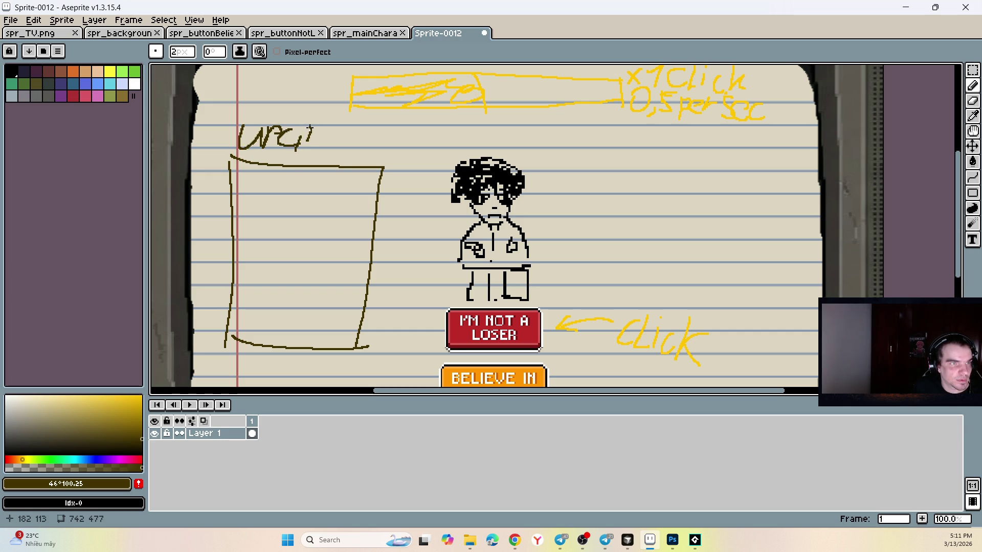
pyautogui.moveTo(312, 128)
pyautogui.mouseDown()
pyautogui.moveTo(318, 151)
pyautogui.moveTo(337, 154)
pyautogui.moveTo(394, 126)
pyautogui.mouseUp()
pyautogui.moveTo(367, 149); pyautogui.dragTo(400, 154)
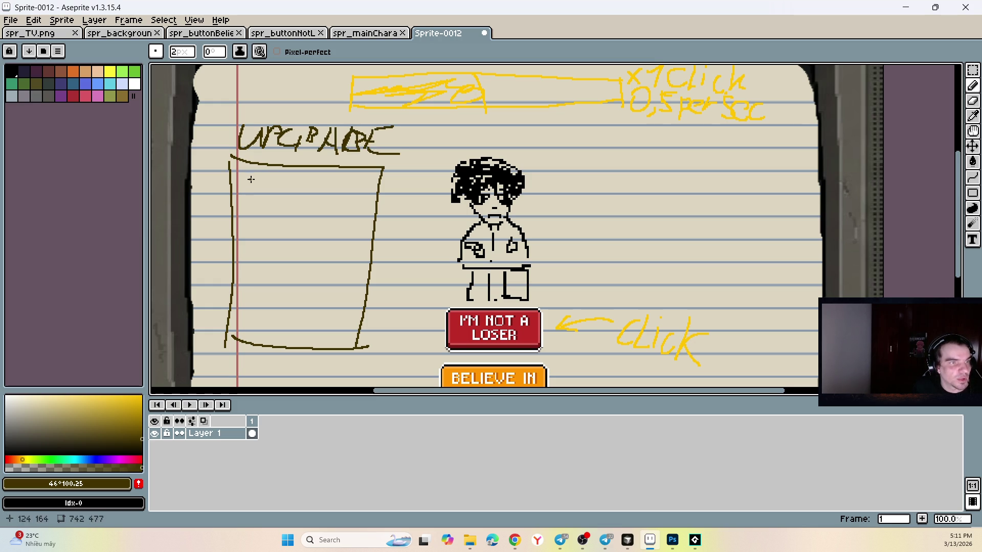
pyautogui.moveTo(252, 178)
pyautogui.mouseDown()
pyautogui.moveTo(330, 176)
pyautogui.moveTo(333, 219)
pyautogui.moveTo(256, 218)
pyautogui.mouseUp()
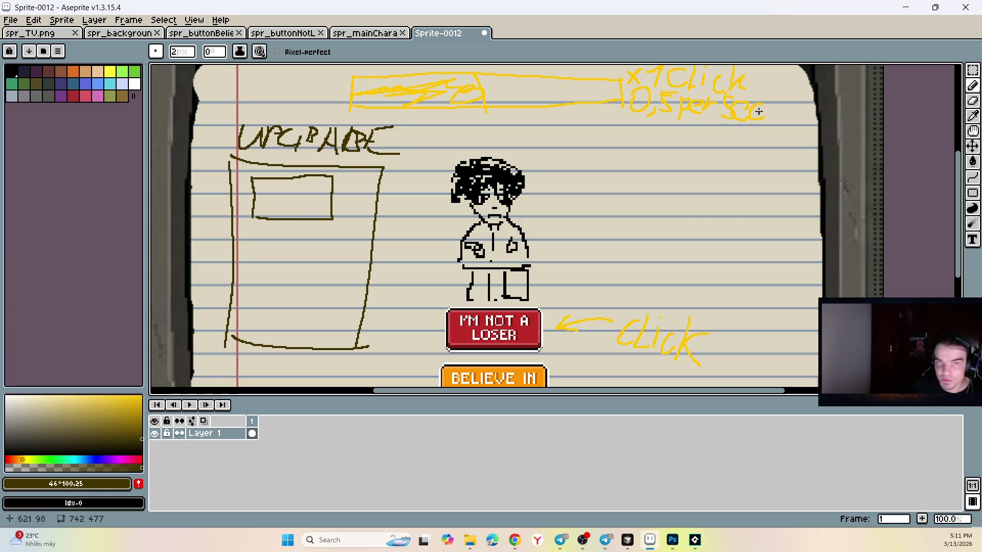
# - Switch to bright red, write CPM under the per-second rate and retrace its 0,5
pyautogui.click(138, 460)
pyautogui.click(141, 398)
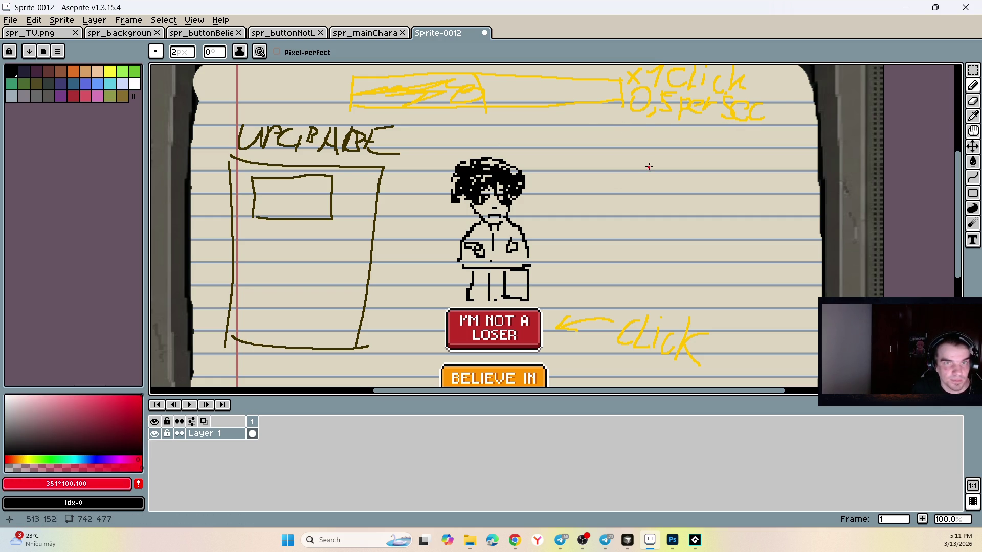
pyautogui.moveTo(676, 124)
pyautogui.mouseDown()
pyautogui.moveTo(673, 145)
pyautogui.moveTo(687, 123)
pyautogui.moveTo(683, 134)
pyautogui.moveTo(721, 122)
pyautogui.moveTo(724, 145)
pyautogui.mouseUp()
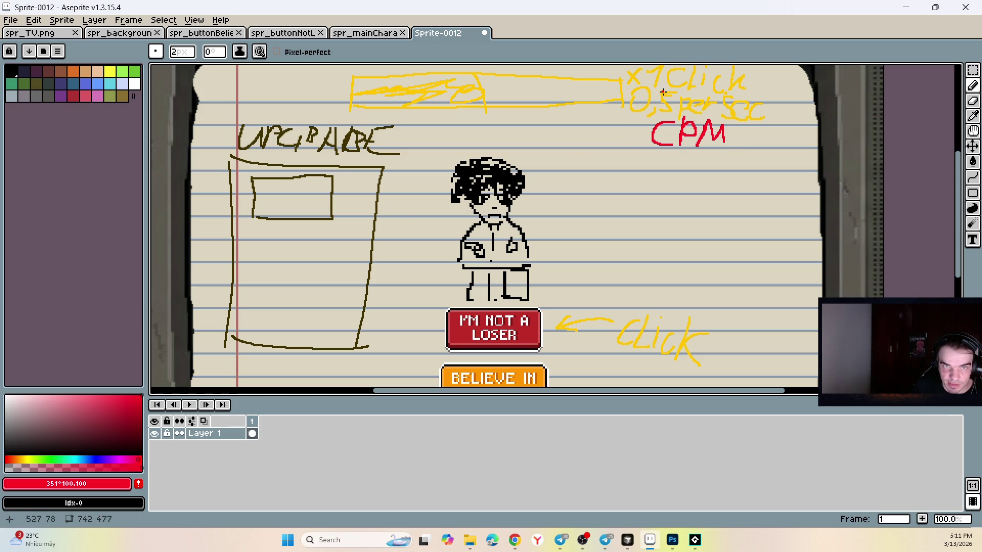
pyautogui.moveTo(680, 93)
pyautogui.mouseDown()
pyautogui.moveTo(660, 94)
pyautogui.moveTo(671, 105)
pyautogui.moveTo(653, 117)
pyautogui.moveTo(640, 91)
pyautogui.moveTo(639, 119)
pyautogui.mouseUp()
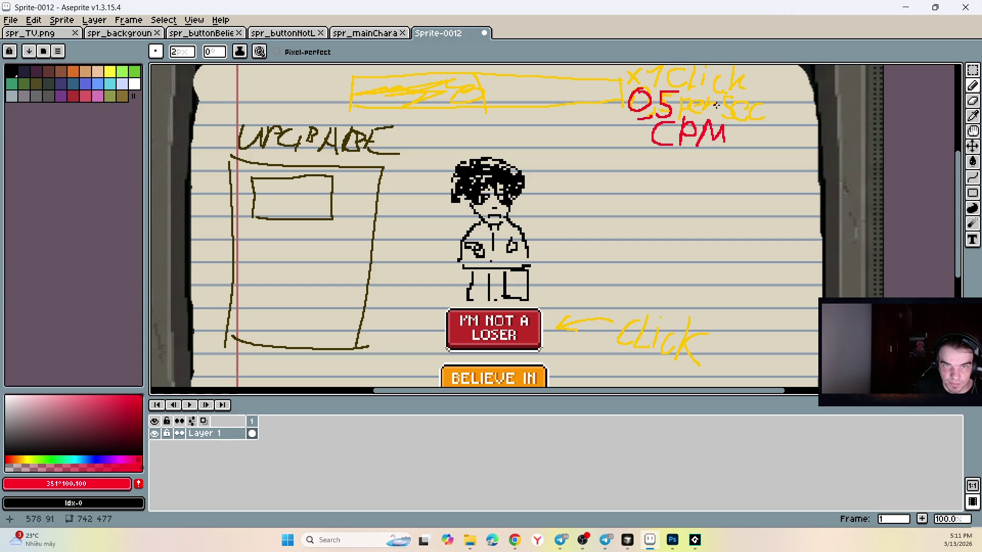
# - Write a red 0.25 price beside the first upgrade slot
pyautogui.moveTo(339, 203); pyautogui.dragTo(339, 205)
pyautogui.click(347, 207)
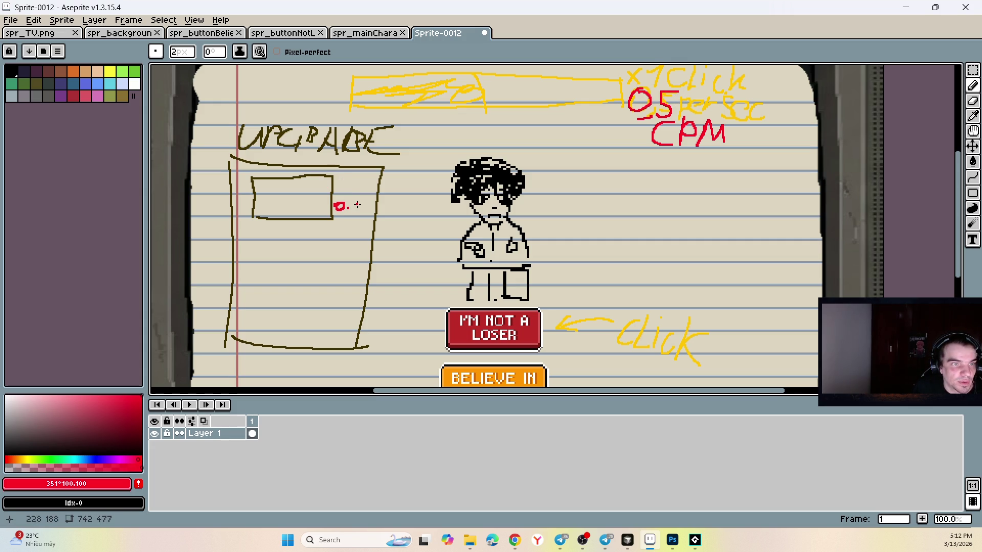
pyautogui.moveTo(360, 203); pyautogui.dragTo(359, 210)
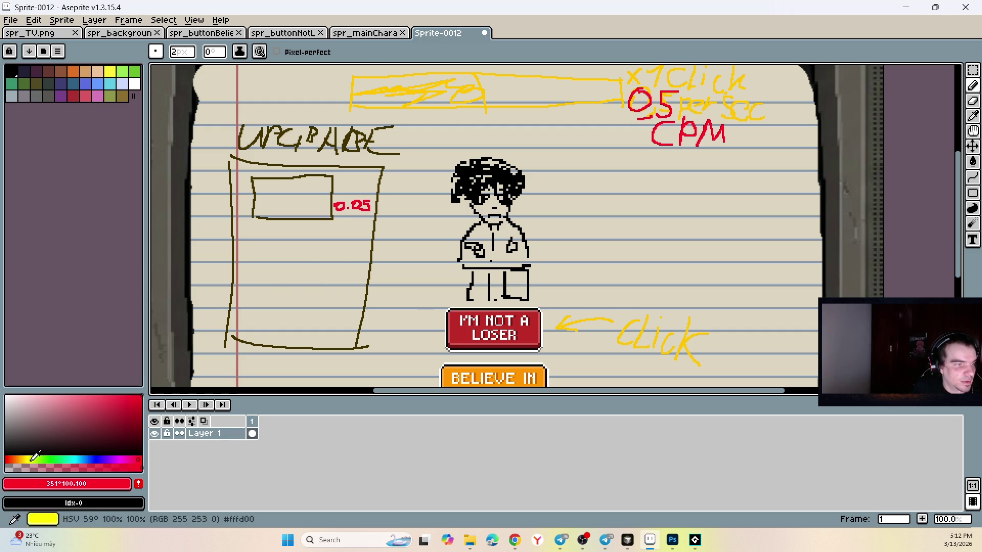
# - Label the first slot with a yellow x2 and draw an icon inside it
pyautogui.keyDown('alt'); pyautogui.click(570, 318); pyautogui.keyUp('alt')
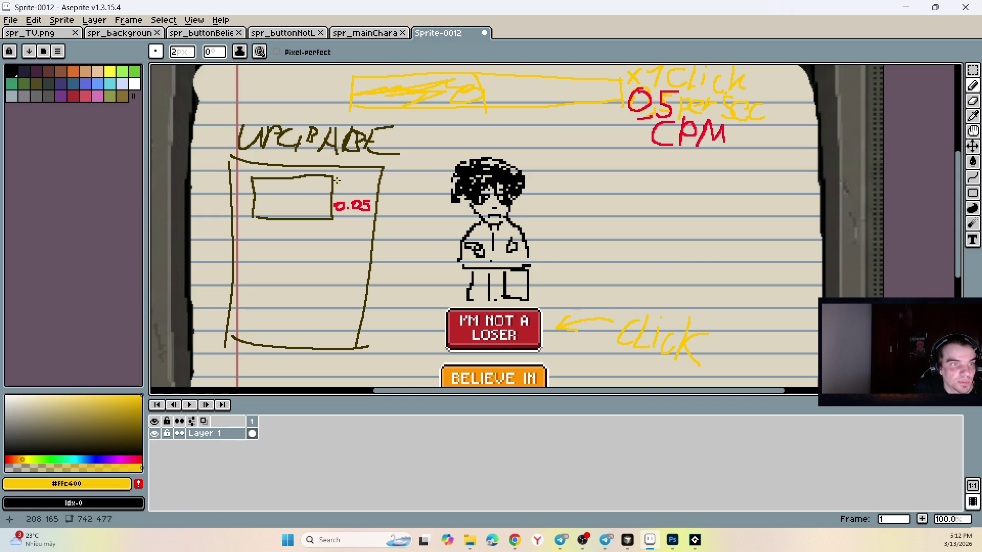
pyautogui.moveTo(337, 180); pyautogui.dragTo(343, 189)
pyautogui.moveTo(343, 180)
pyautogui.mouseDown()
pyautogui.moveTo(336, 190)
pyautogui.moveTo(367, 192)
pyautogui.mouseUp()
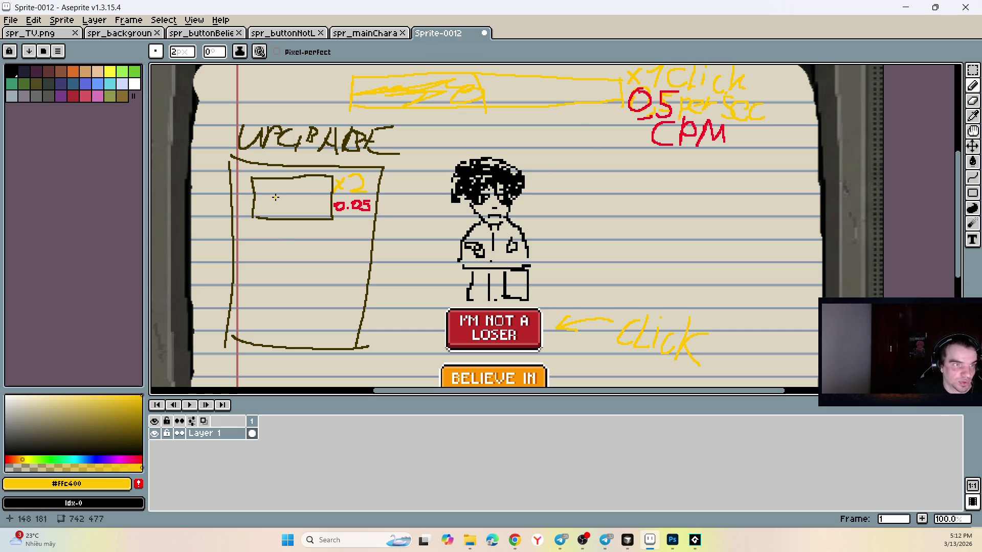
pyautogui.keyDown('alt'); pyautogui.click(274, 177); pyautogui.keyUp('alt')
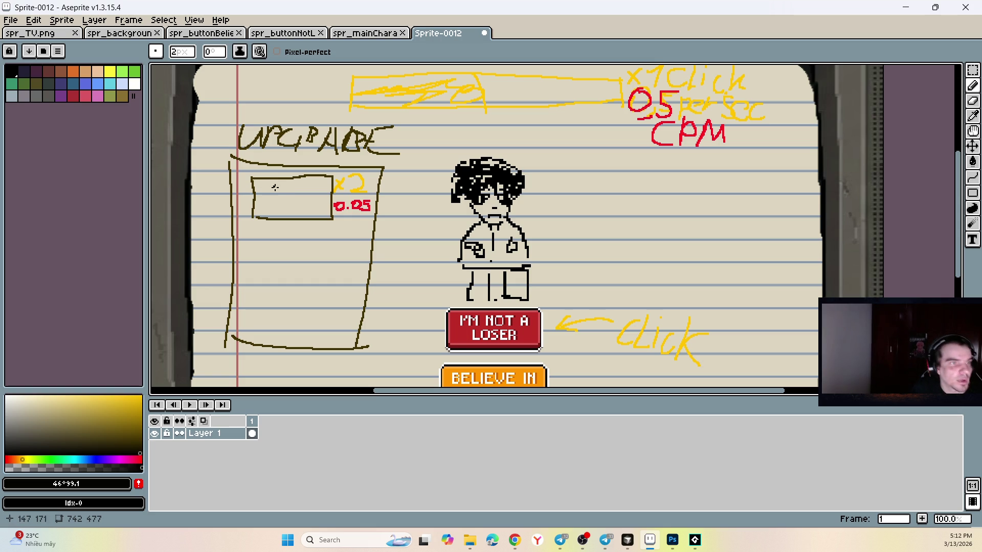
pyautogui.moveTo(280, 185)
pyautogui.mouseDown()
pyautogui.moveTo(264, 187)
pyautogui.moveTo(292, 214)
pyautogui.moveTo(271, 185)
pyautogui.moveTo(280, 205)
pyautogui.moveTo(273, 197)
pyautogui.mouseUp()
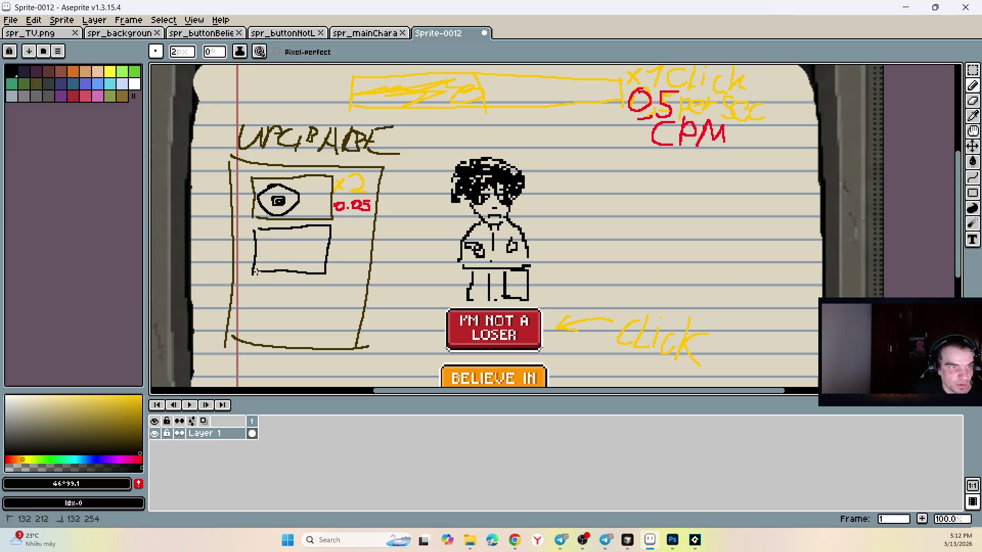
# - Draw a second slot box below and label it yellow x3 with a red 0,5 price
pyautogui.moveTo(270, 238); pyautogui.dragTo(301, 257)
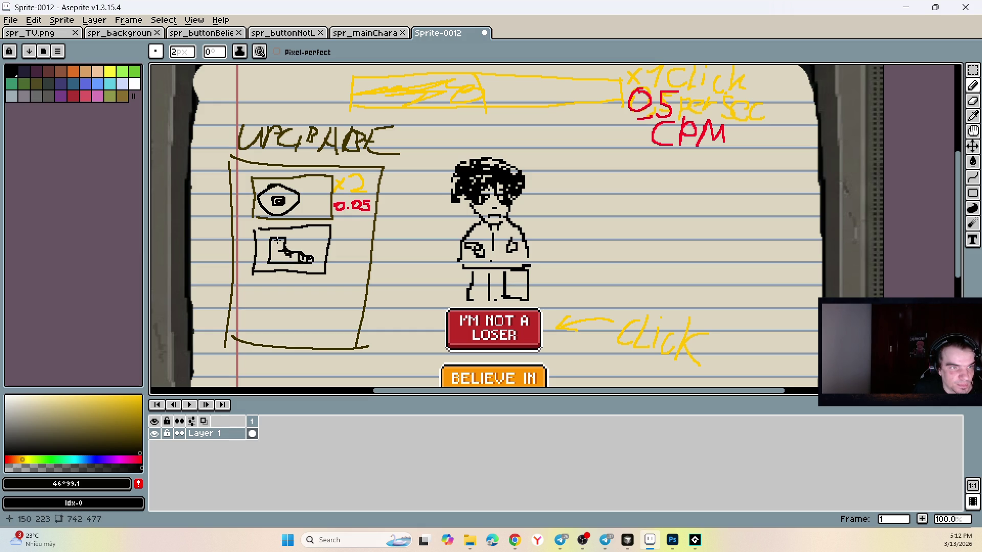
pyautogui.scroll(3, 283, 243)
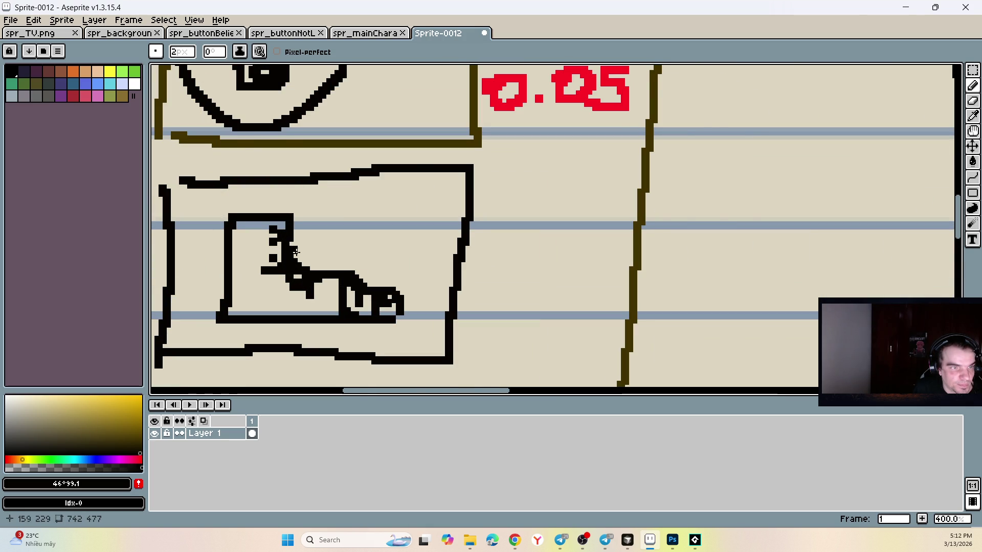
pyautogui.scroll(-3, 352, 252)
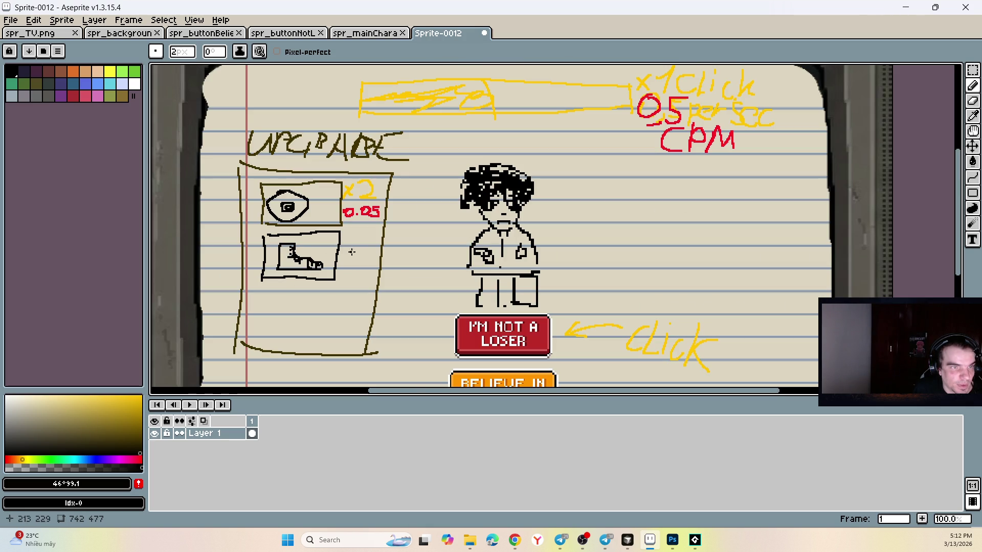
pyautogui.keyDown('alt'); pyautogui.click(575, 330); pyautogui.keyUp('alt')
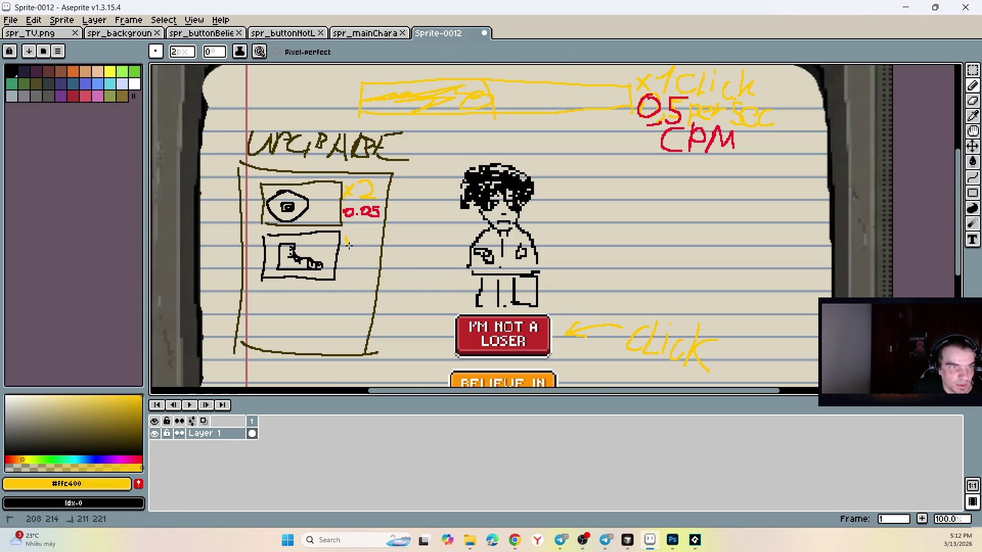
pyautogui.moveTo(354, 236); pyautogui.dragTo(344, 252)
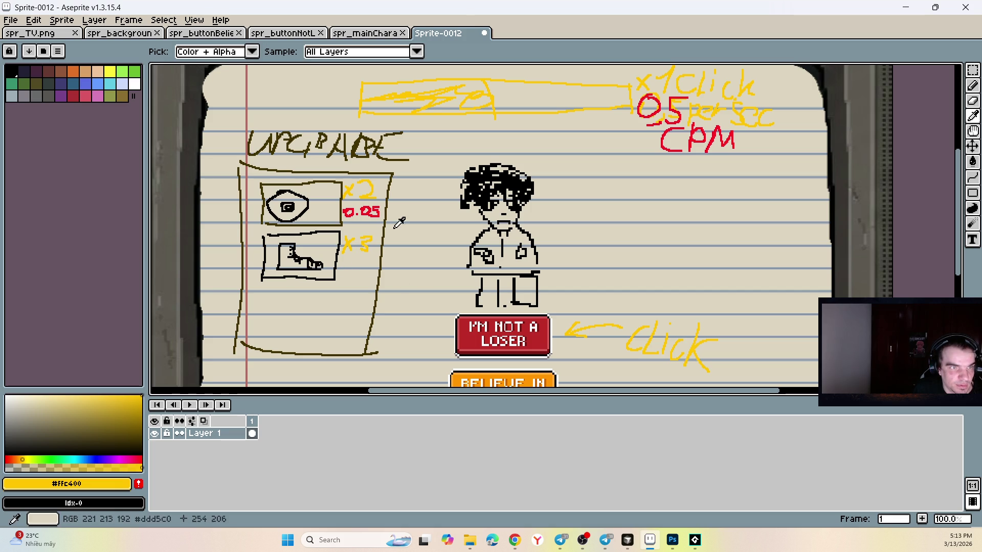
pyautogui.keyDown('alt'); pyautogui.click(369, 211); pyautogui.keyUp('alt')
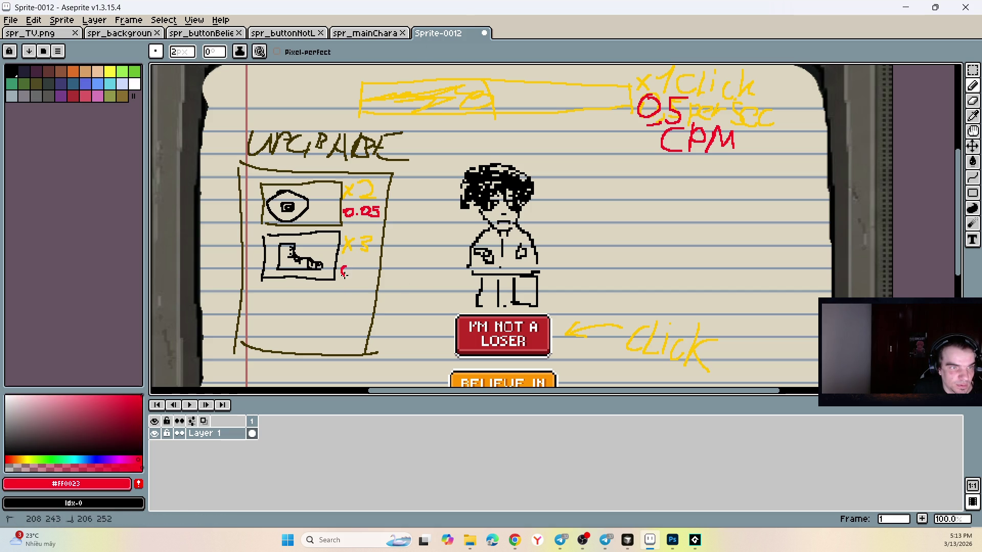
pyautogui.moveTo(344, 274); pyautogui.dragTo(351, 264)
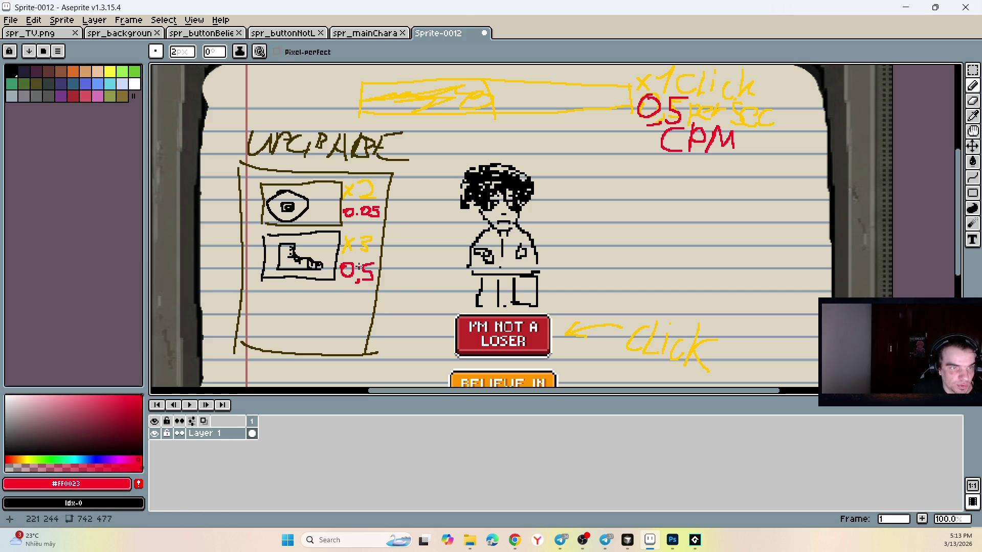
# - Enlarge the pencil brush to 16px
pyautogui.scroll(2, 256, 267)
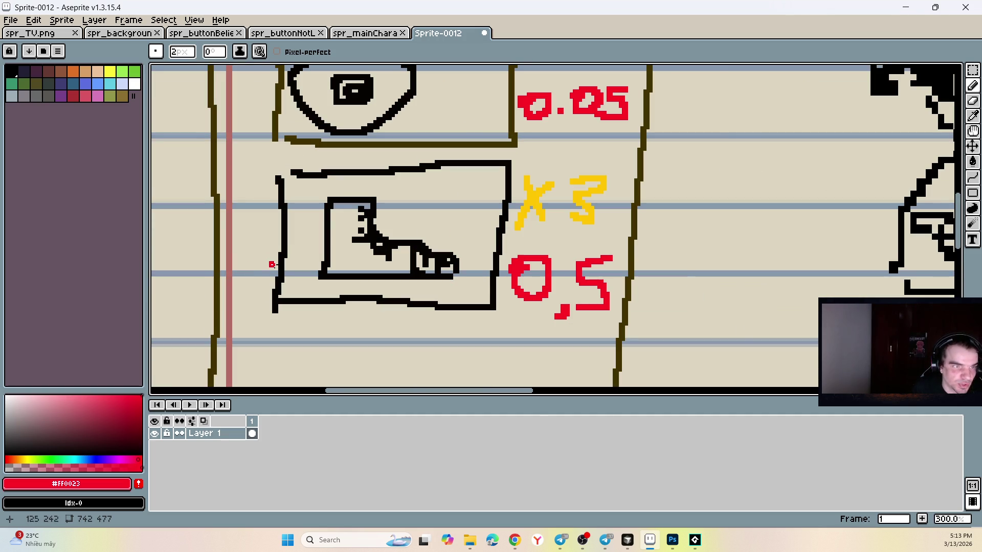
pyautogui.press('+')
pyautogui.press('+')
pyautogui.press('+')
pyautogui.scroll(-1, 261, 258)
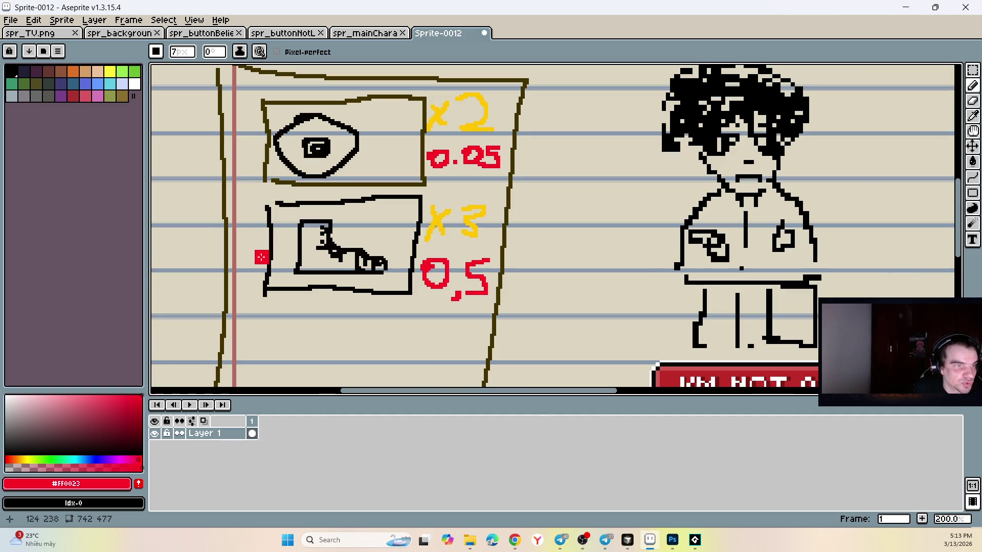
pyautogui.press('+')
pyautogui.press('+')
pyautogui.press('+')
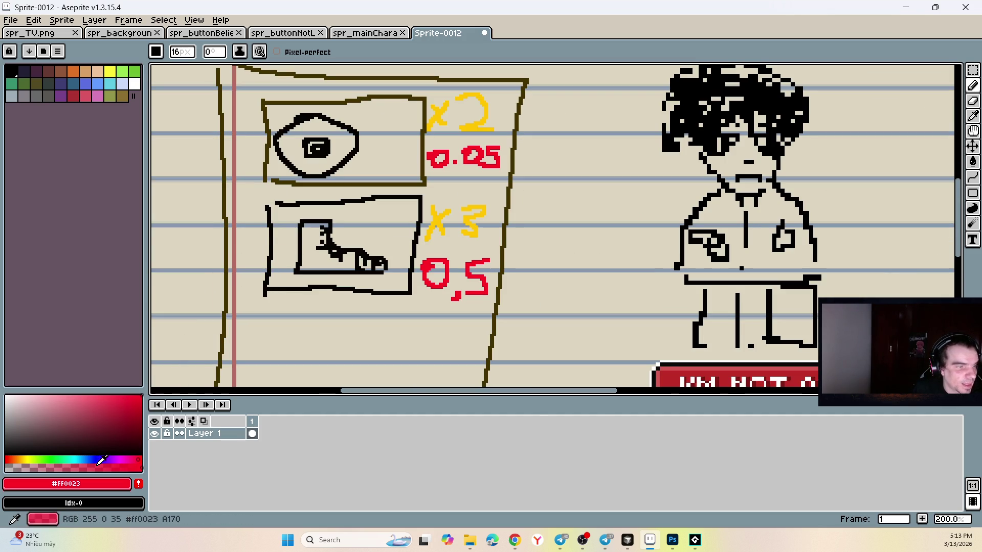
# - Paint wide green blocks over the lower and upper upgrade slots
pyautogui.click(55, 460)
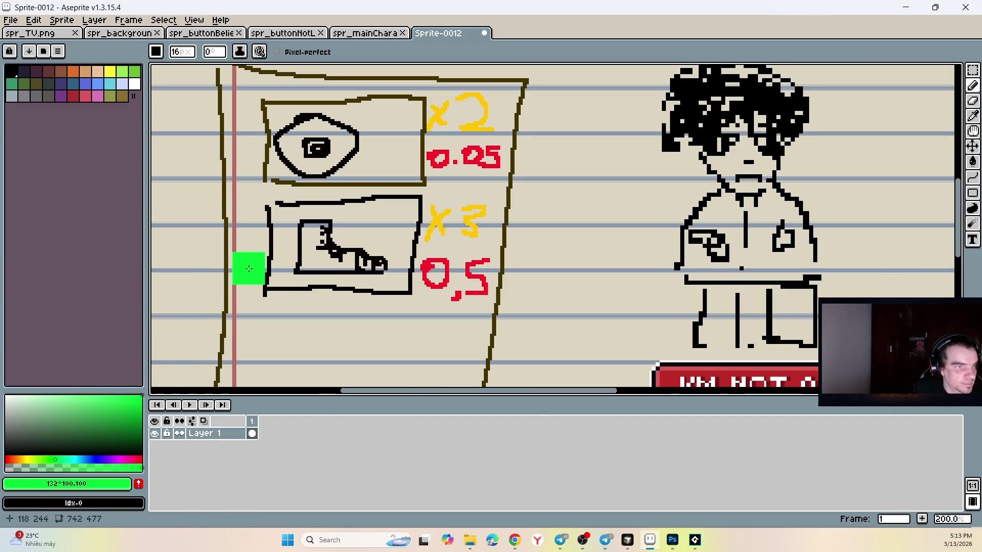
pyautogui.click(47, 460)
pyautogui.click(140, 415)
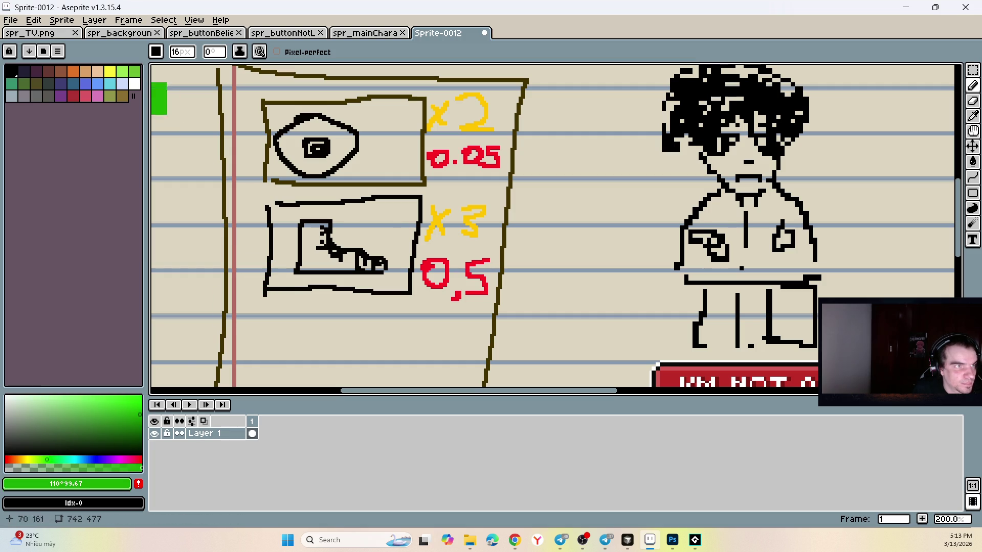
pyautogui.moveTo(249, 278); pyautogui.dragTo(298, 281)
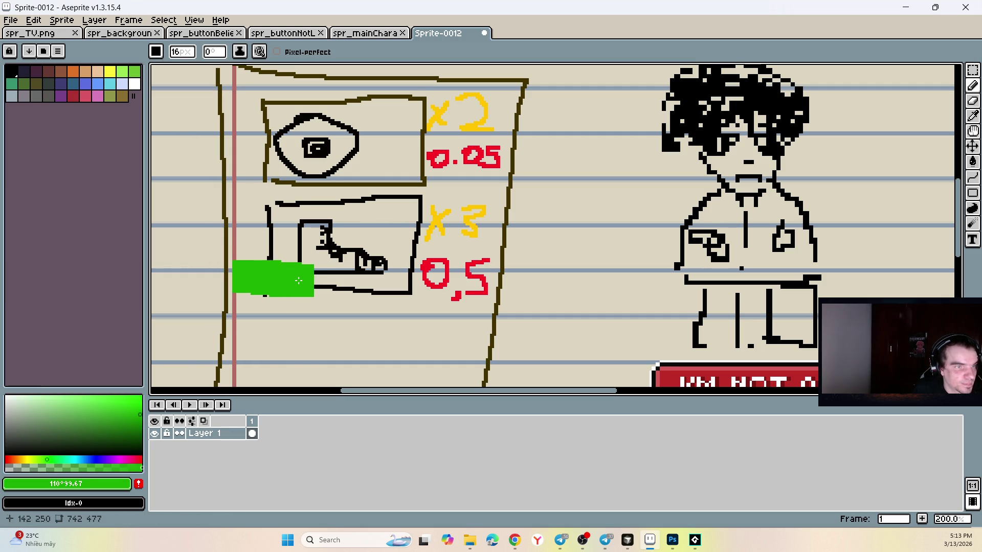
pyautogui.moveTo(256, 171); pyautogui.dragTo(303, 172)
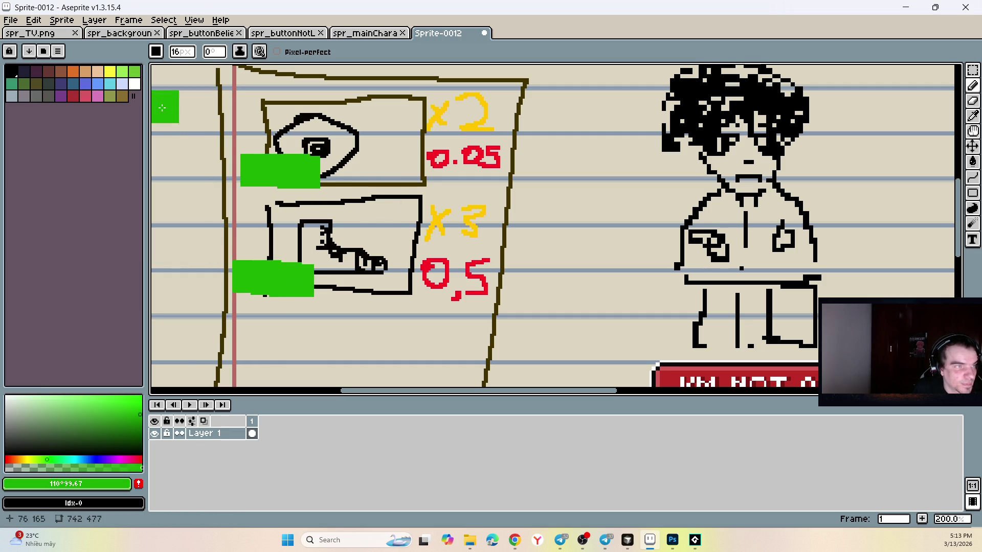
# - Shrink the brush back to 1px and set a dark, fully saturated green
pyautogui.press('-')
pyautogui.press('-')
pyautogui.press('-')
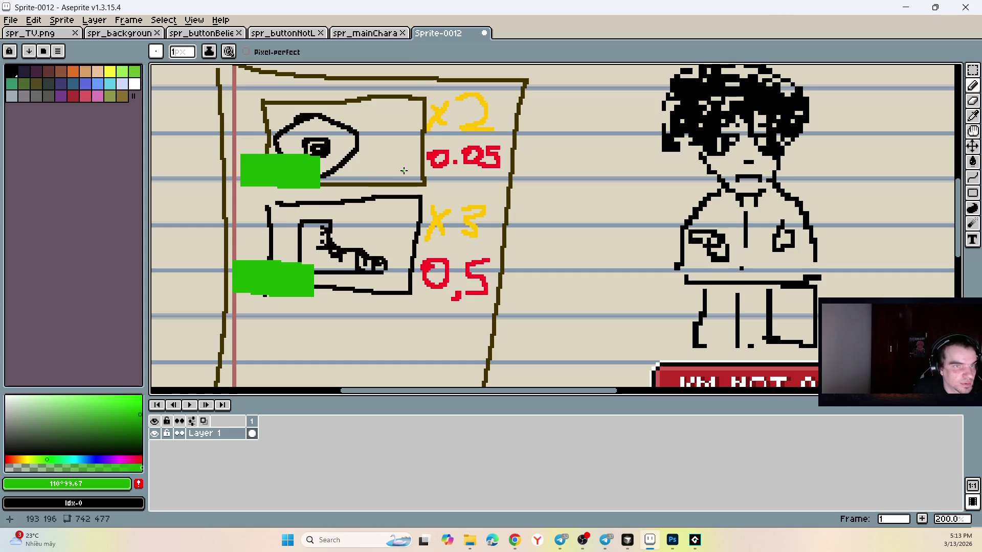
pyautogui.click(17, 394)
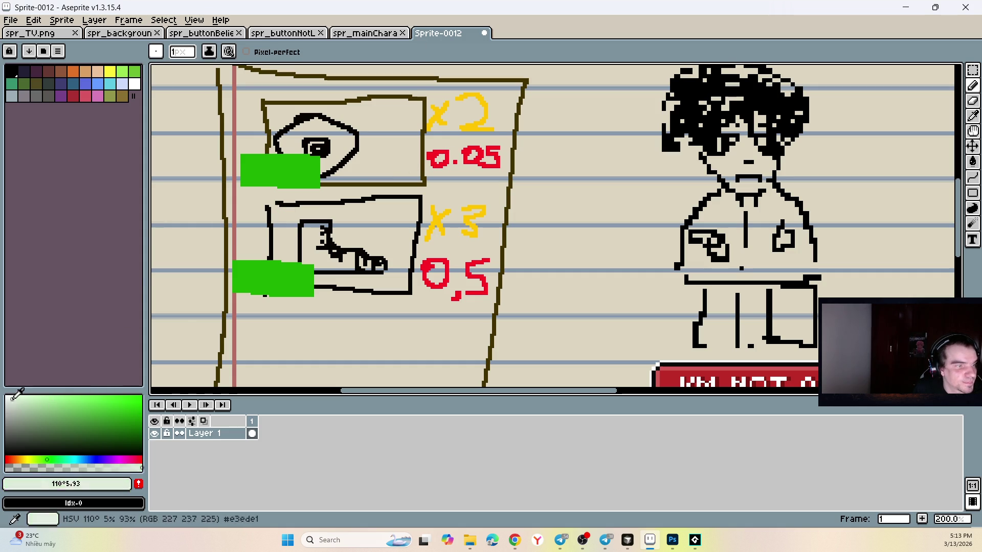
pyautogui.moveTo(17, 394)
pyautogui.mouseDown()
pyautogui.moveTo(139, 452)
pyautogui.moveTo(142, 439)
pyautogui.mouseUp()
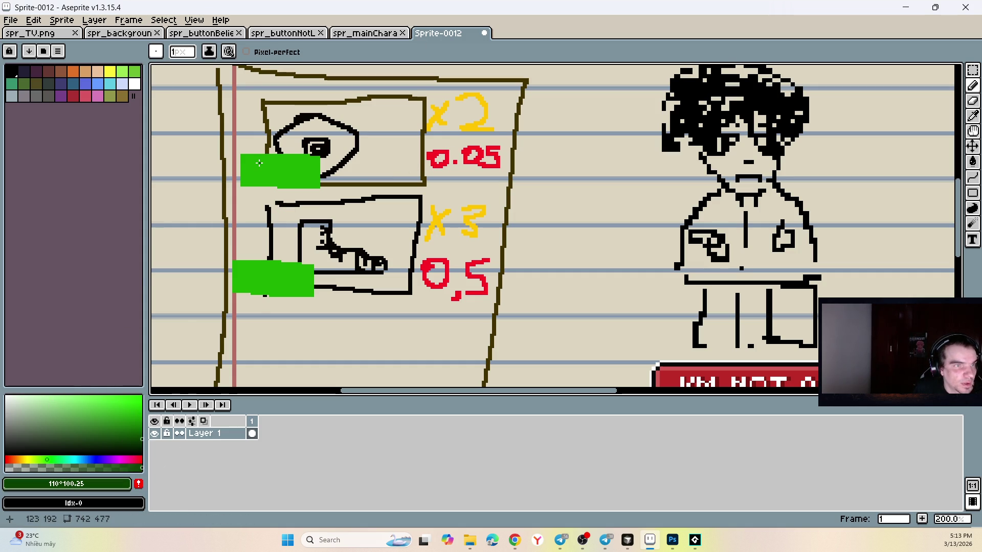
pyautogui.scroll(-5, 259, 163)
pyautogui.scroll(5, 261, 179)
pyautogui.scroll(-3, 264, 205)
pyautogui.scroll(3, 267, 218)
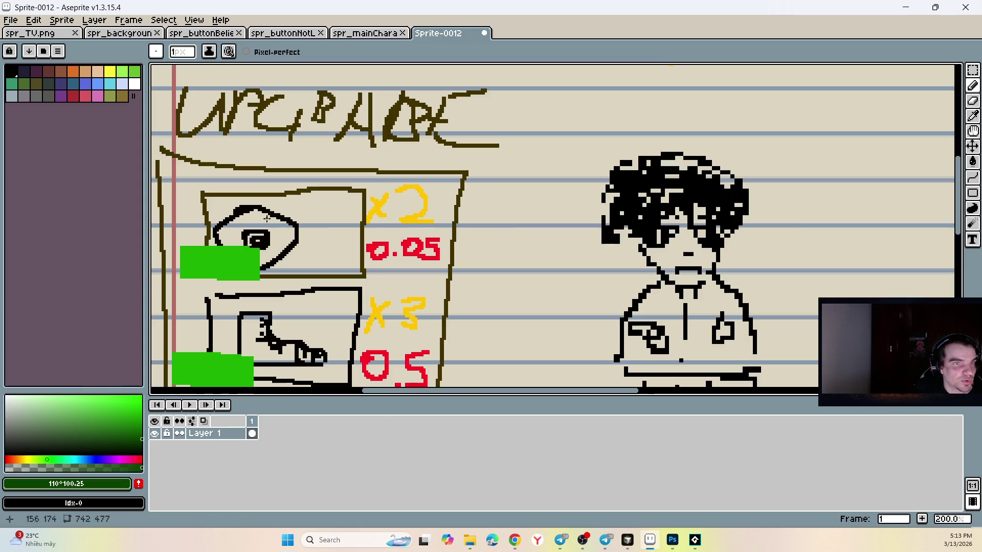
pyautogui.scroll(2, 194, 258)
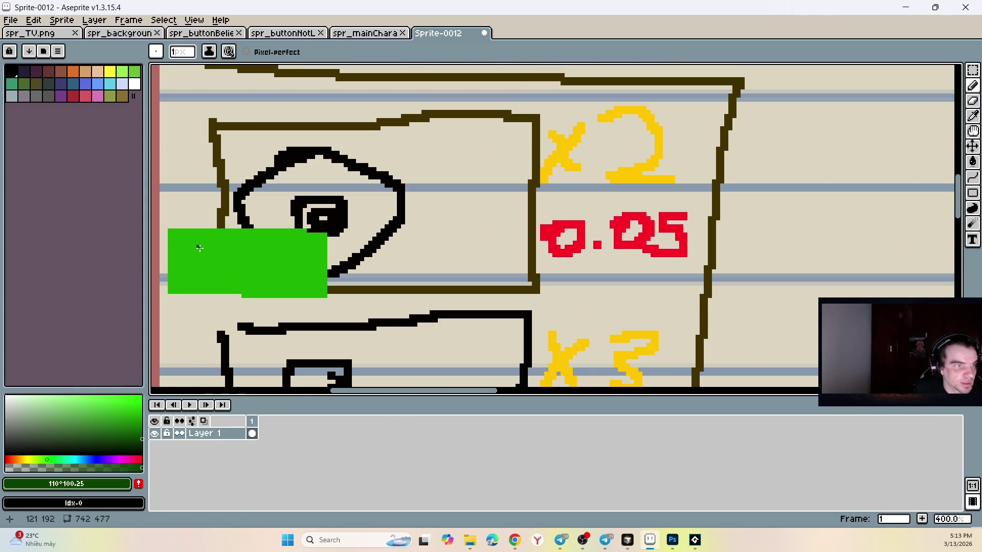
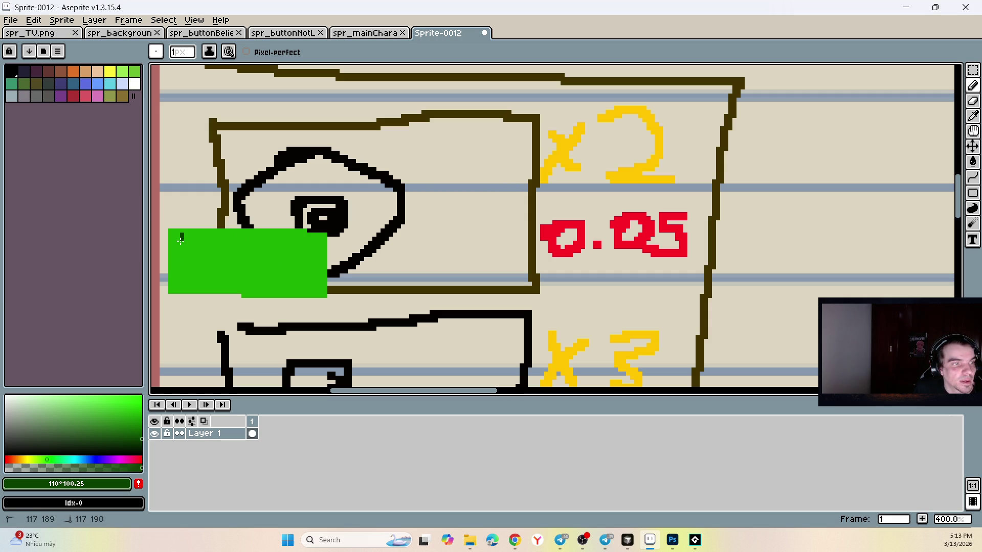
# - Replace the green rectangle with dark-green blocks beside the eye and boot upgrade boxes
pyautogui.hotkey('ctrl', 'z')
pyautogui.hotkey('ctrl', 'z')
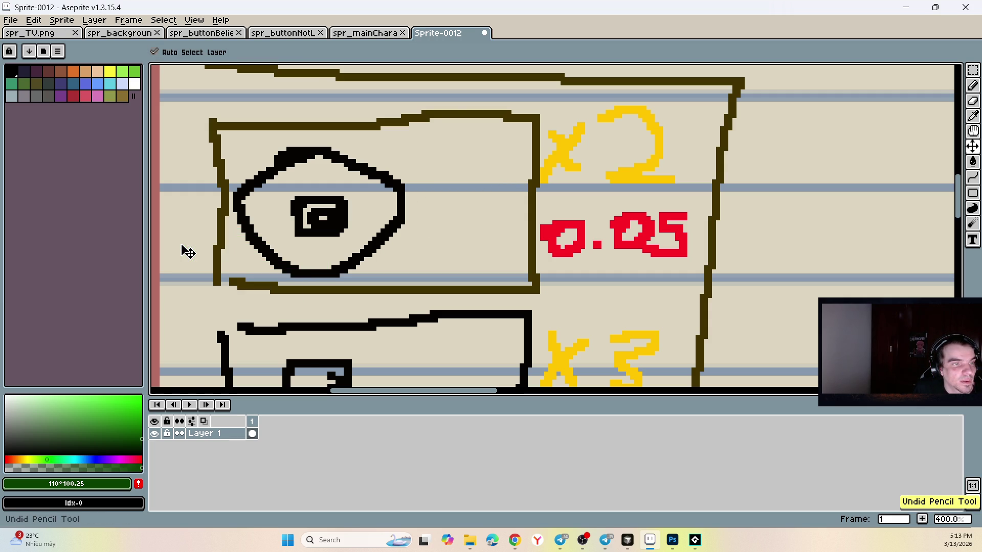
pyautogui.scroll(-4, 189, 251)
pyautogui.scroll(3, 186, 325)
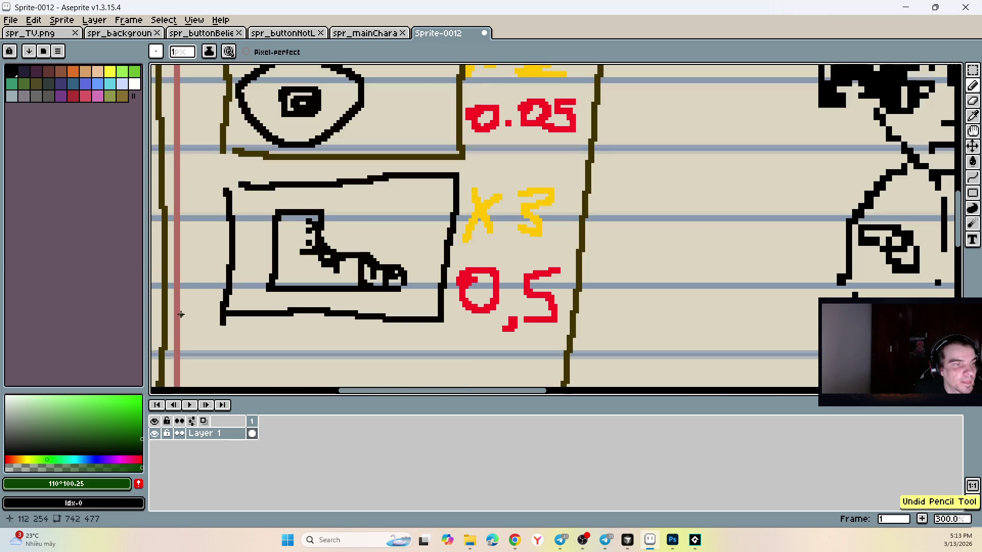
pyautogui.click(144, 449)
pyautogui.click(144, 450)
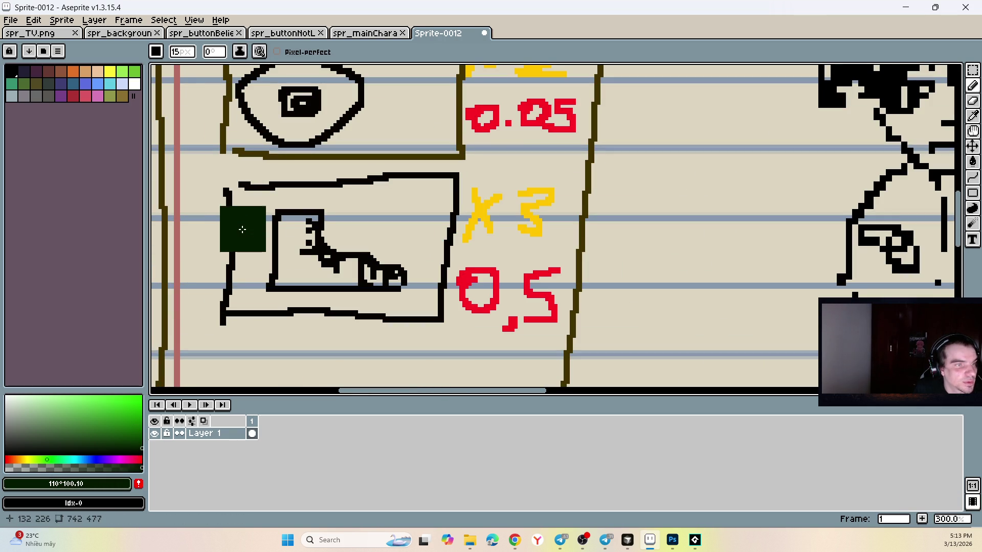
pyautogui.moveTo(219, 143); pyautogui.dragTo(285, 143)
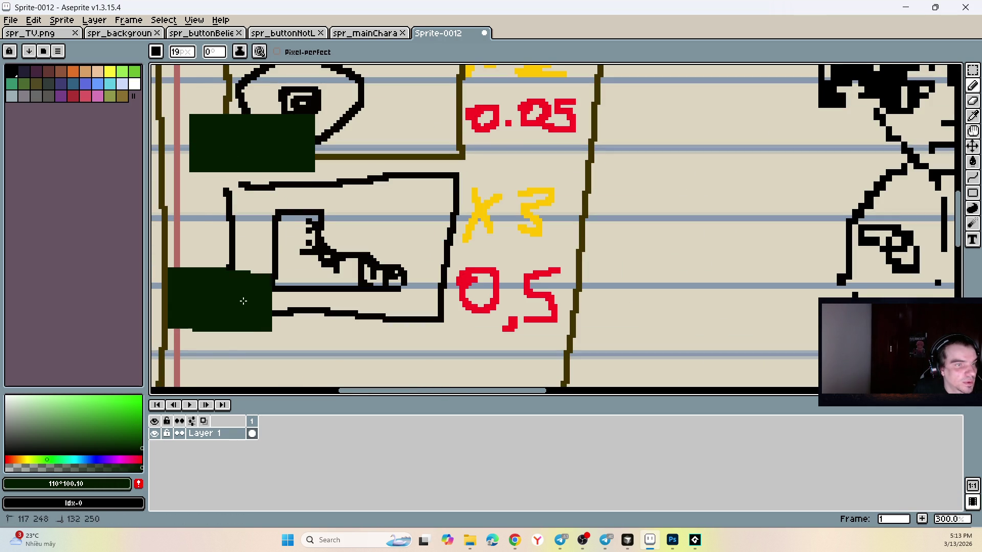
pyautogui.moveTo(214, 293); pyautogui.dragTo(250, 299)
pyautogui.hotkey('ctrl', 'z')
pyautogui.hotkey('ctrl', 'z')
pyautogui.moveTo(198, 154); pyautogui.dragTo(233, 156)
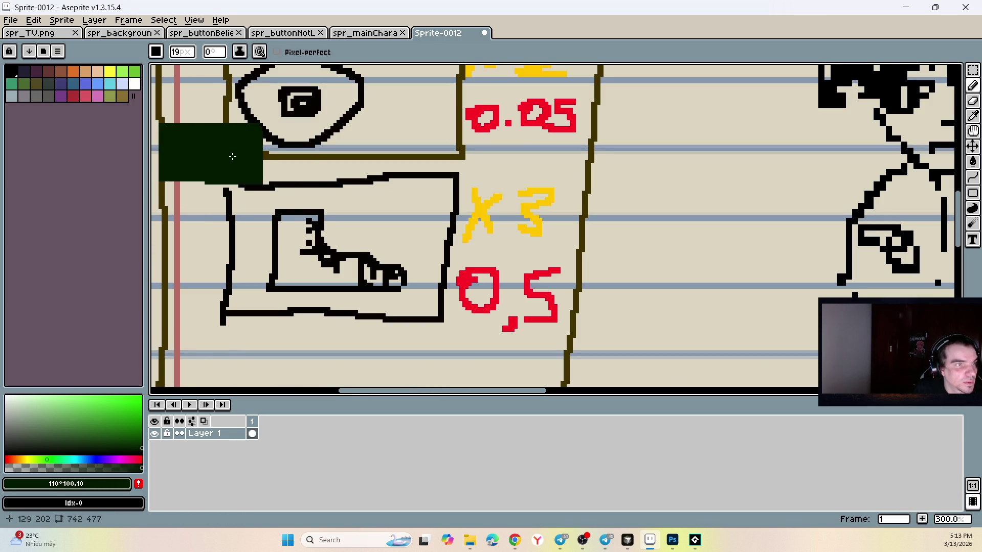
pyautogui.click(189, 299)
pyautogui.moveTo(190, 299); pyautogui.dragTo(230, 299)
# - Write the prices 1000 and 5000 on the blocks with a 1px yellow pencil
pyautogui.press('-')
pyautogui.press('-')
pyautogui.press('-')
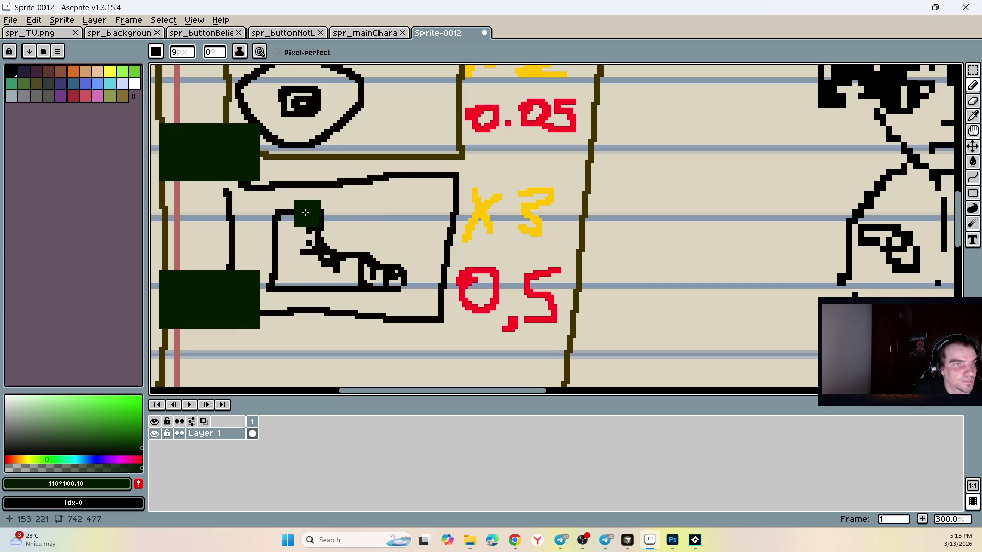
pyautogui.keyDown('alt'); pyautogui.click(481, 215); pyautogui.keyUp('alt')
pyautogui.scroll(-3, 173, 140)
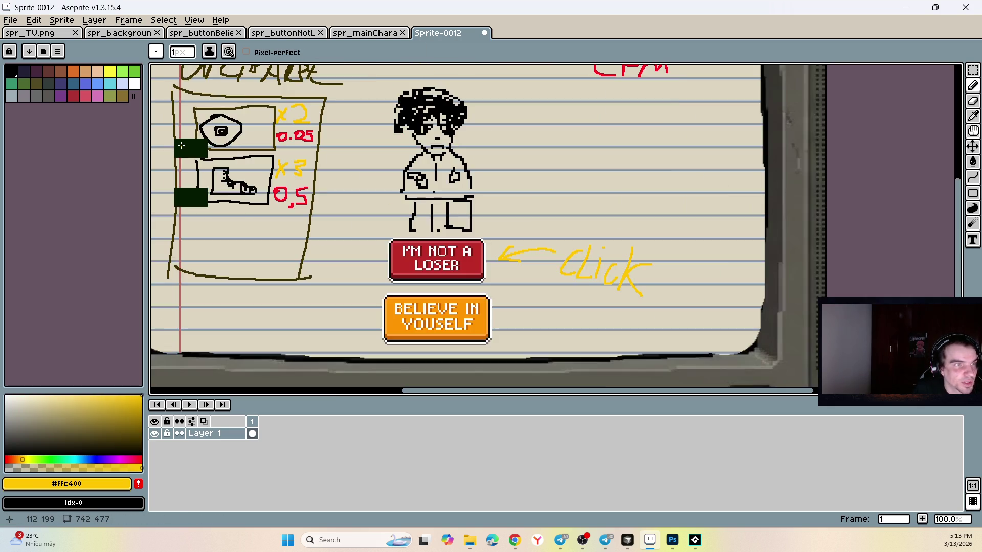
pyautogui.scroll(4, 172, 139)
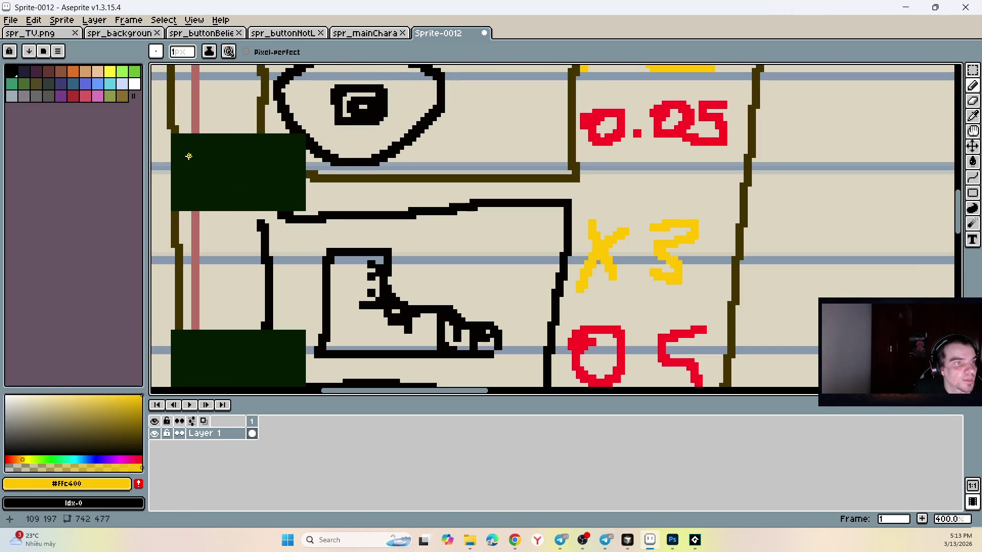
pyautogui.moveTo(199, 152)
pyautogui.mouseDown()
pyautogui.moveTo(200, 174)
pyautogui.moveTo(225, 154)
pyautogui.moveTo(277, 147)
pyautogui.mouseUp()
pyautogui.scroll(-3, 281, 148)
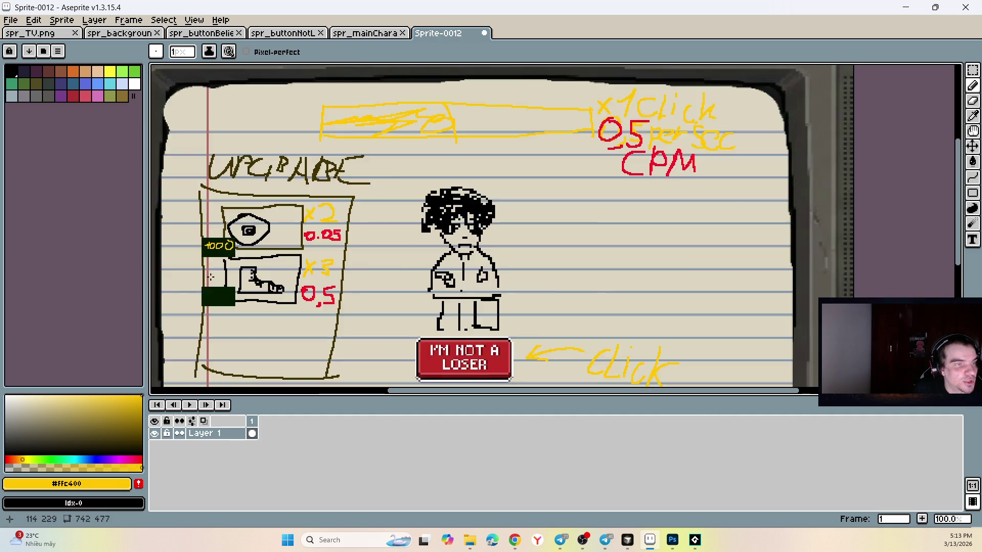
pyautogui.scroll(3, 213, 292)
pyautogui.moveTo(208, 279)
pyautogui.mouseDown()
pyautogui.moveTo(229, 279)
pyautogui.moveTo(207, 304)
pyautogui.moveTo(300, 283)
pyautogui.mouseUp()
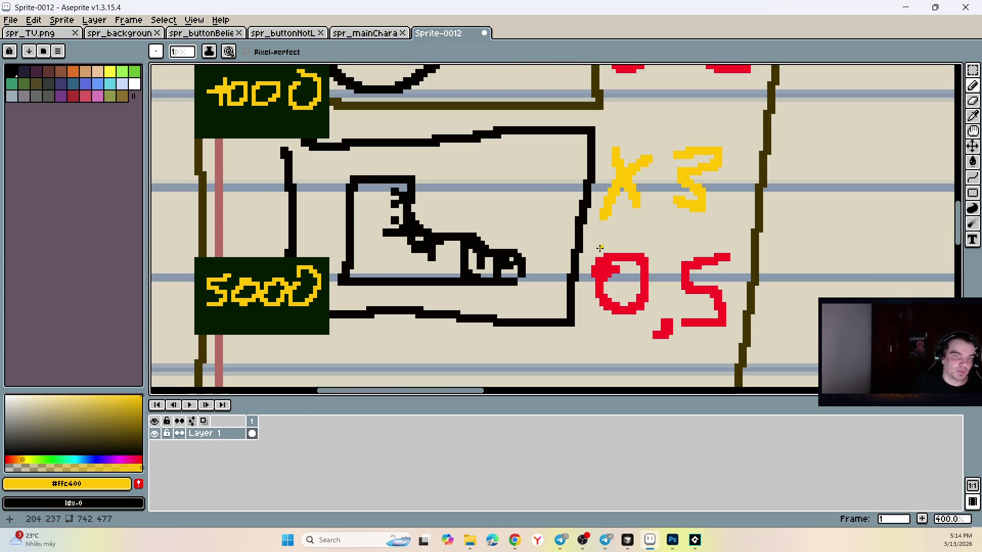
# - Undo the stray yellow scribble and set up a 2px dark-brown pencil
pyautogui.scroll(-3, 634, 250)
pyautogui.scroll(2, 588, 256)
pyautogui.scroll(-3, 563, 261)
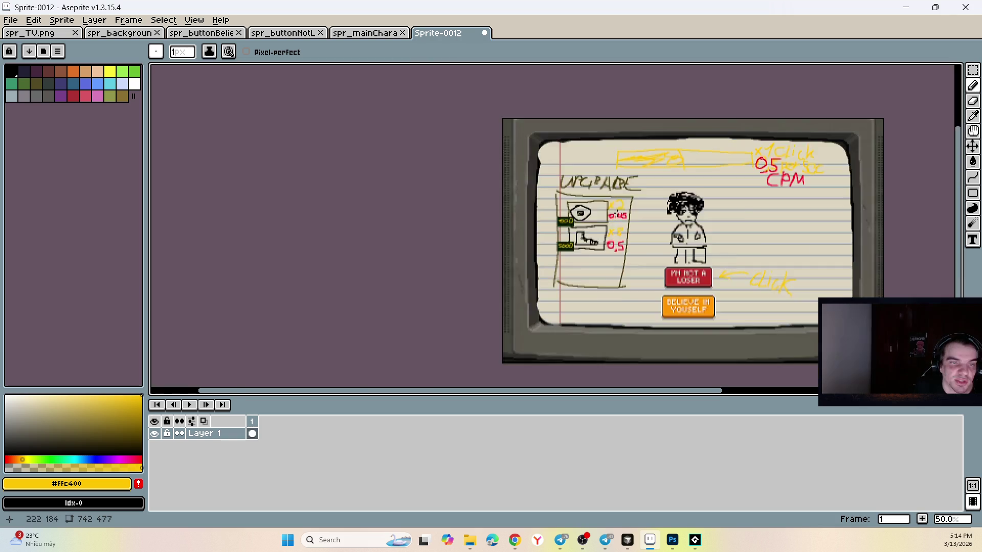
pyautogui.scroll(3, 550, 268)
pyautogui.scroll(-3, 563, 251)
pyautogui.scroll(2, 625, 232)
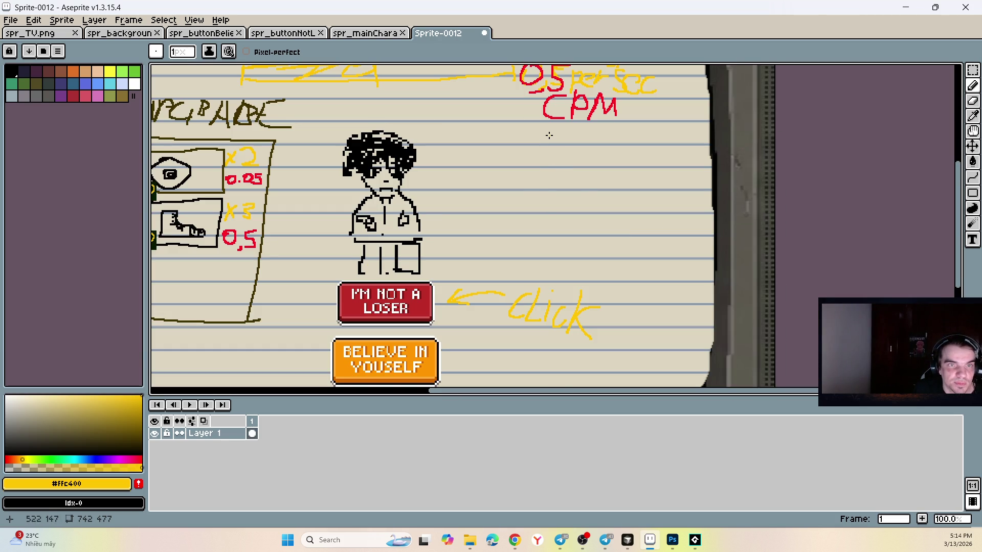
pyautogui.hotkey('ctrl', 'z')
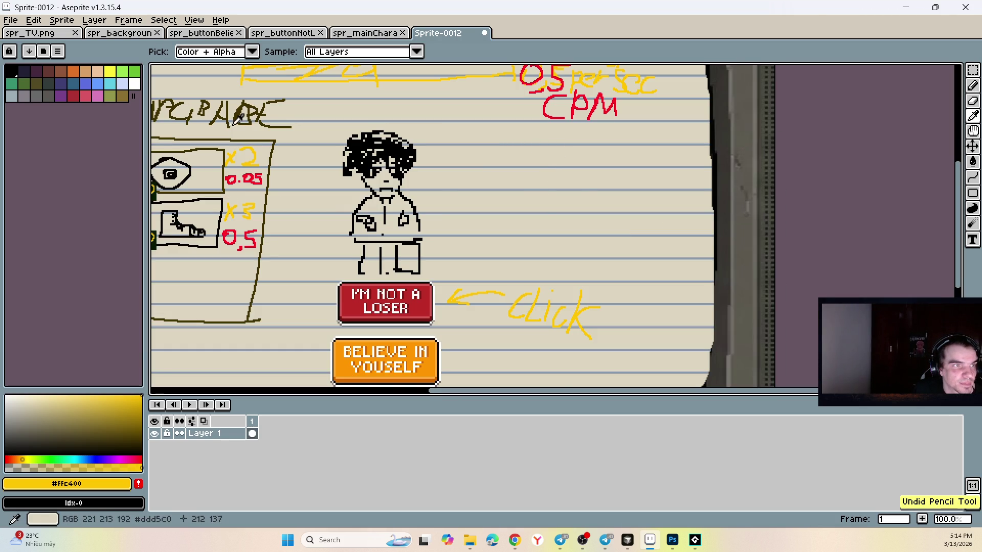
pyautogui.keyDown('alt'); pyautogui.click(476, 142); pyautogui.keyUp('alt')
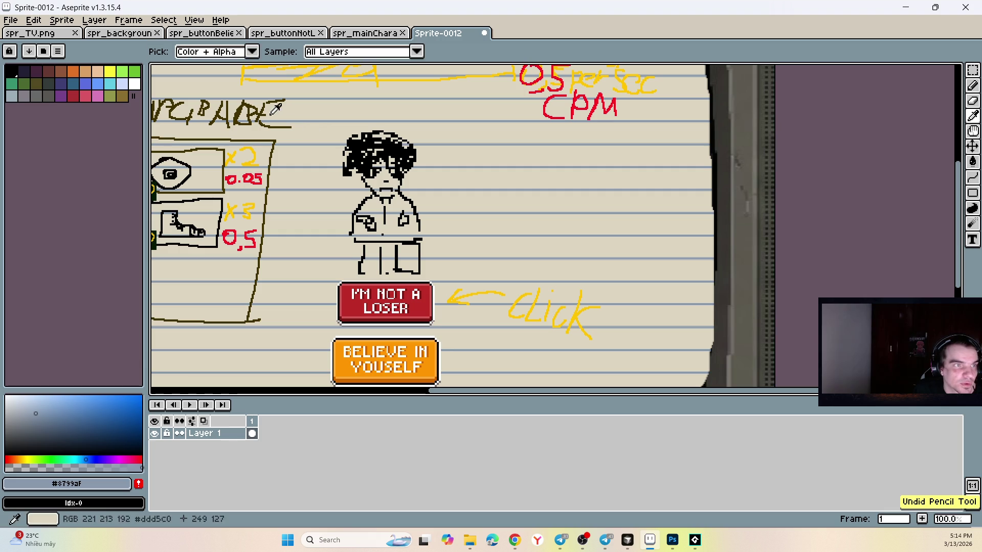
pyautogui.keyDown('alt'); pyautogui.click(527, 141); pyautogui.keyUp('alt')
pyautogui.press('e')
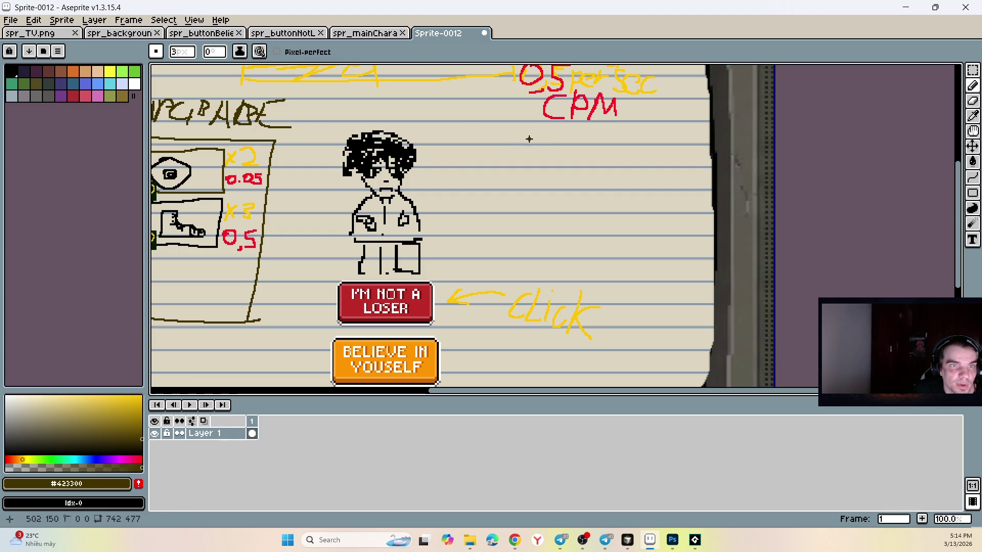
pyautogui.press('-')
pyautogui.scroll(3, 527, 140)
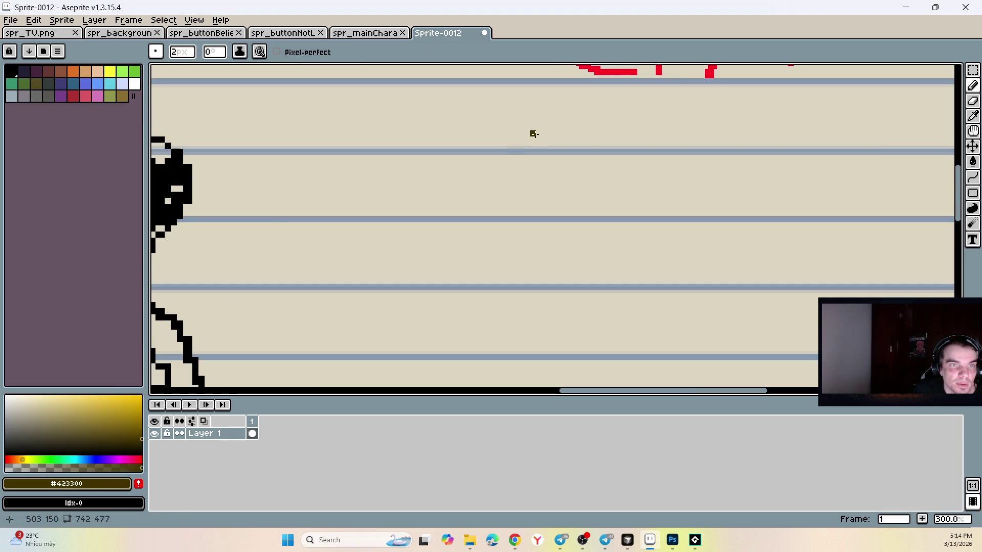
# - Hand-letter the heading 'Quest' on the right of the canvas
pyautogui.moveTo(533, 134)
pyautogui.mouseDown()
pyautogui.moveTo(545, 114)
pyautogui.moveTo(509, 113)
pyautogui.mouseUp()
pyautogui.moveTo(532, 169); pyautogui.dragTo(578, 208)
pyautogui.moveTo(591, 129)
pyautogui.mouseDown()
pyautogui.moveTo(592, 182)
pyautogui.moveTo(646, 176)
pyautogui.mouseUp()
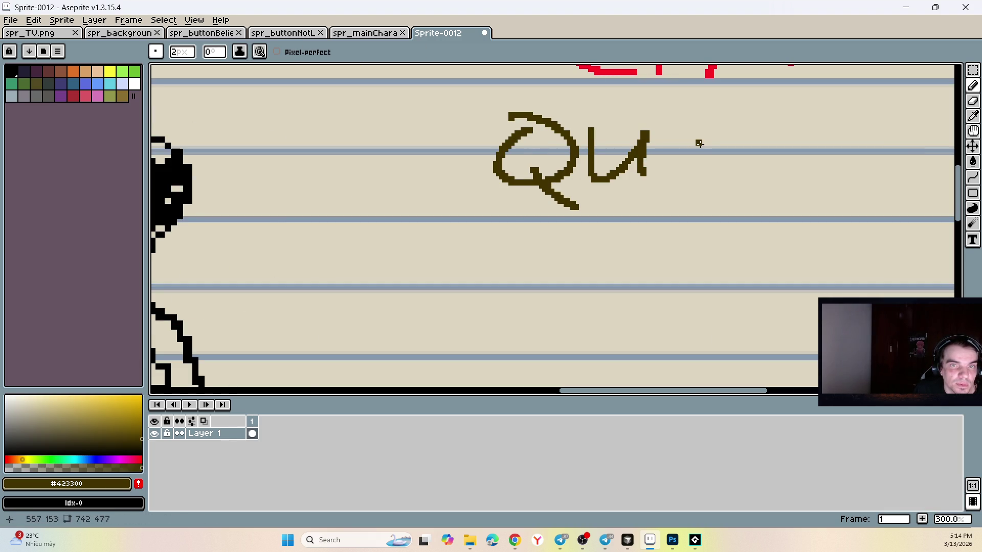
pyautogui.moveTo(704, 132); pyautogui.dragTo(692, 185)
pyautogui.moveTo(715, 151)
pyautogui.mouseDown()
pyautogui.moveTo(709, 127)
pyautogui.moveTo(724, 139)
pyautogui.moveTo(691, 155)
pyautogui.mouseUp()
pyautogui.hotkey('ctrl', 'z')
pyautogui.hotkey('ctrl', 'z')
pyautogui.moveTo(669, 149)
pyautogui.mouseDown()
pyautogui.moveTo(714, 131)
pyautogui.moveTo(683, 134)
pyautogui.moveTo(721, 171)
pyautogui.mouseUp()
pyautogui.hotkey('ctrl', 'z')
pyautogui.hotkey('ctrl', 'z')
pyautogui.hotkey('ctrl', 'z')
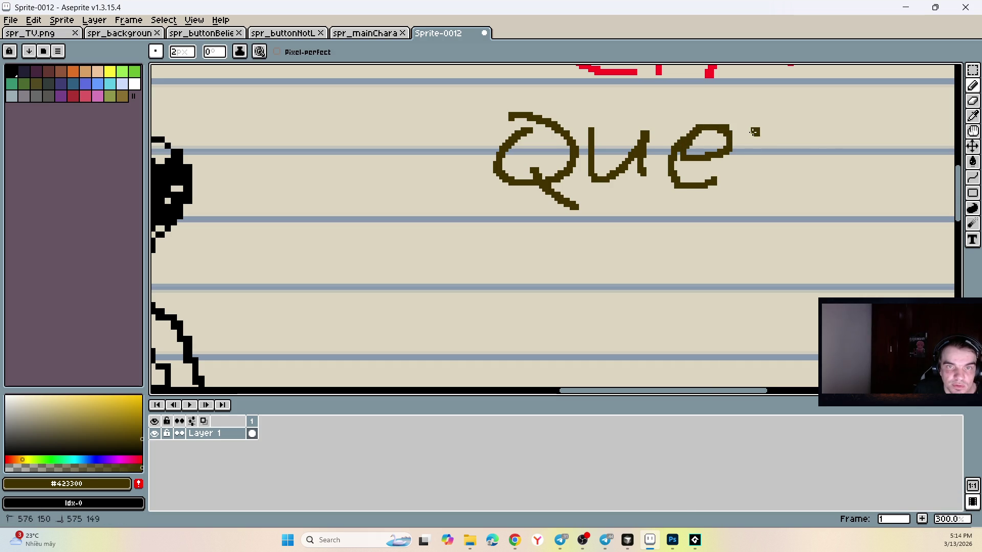
pyautogui.moveTo(762, 131); pyautogui.dragTo(748, 197)
pyautogui.scroll(-2, 824, 149)
pyautogui.scroll(1, 800, 149)
pyautogui.moveTo(800, 136); pyautogui.dragTo(809, 197)
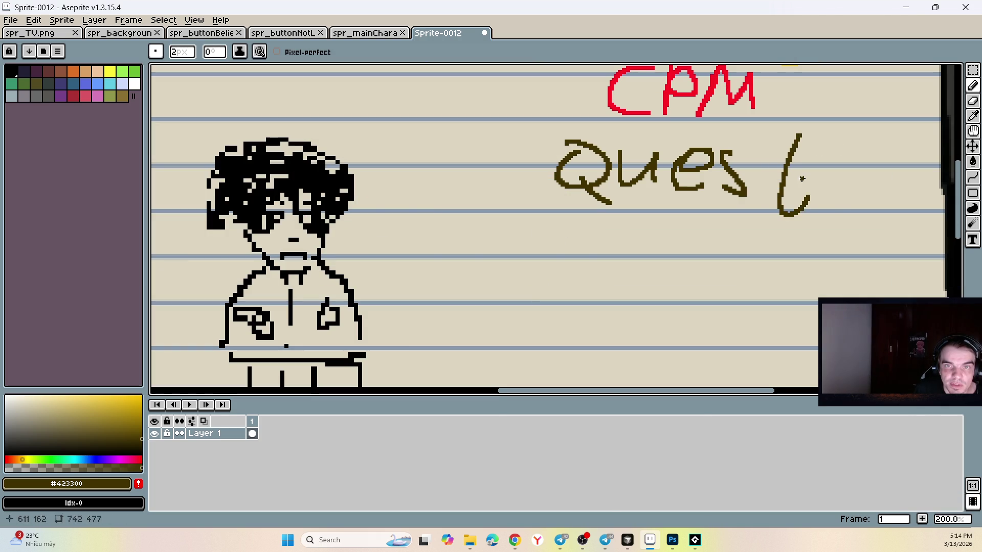
pyautogui.moveTo(763, 160); pyautogui.dragTo(811, 176)
pyautogui.scroll(-2, 811, 175)
pyautogui.scroll(1, 763, 241)
# - Draw a large brown box outline beneath the Quest heading
pyautogui.keyDown('shift'); pyautogui.click(637, 151); pyautogui.keyUp('shift')
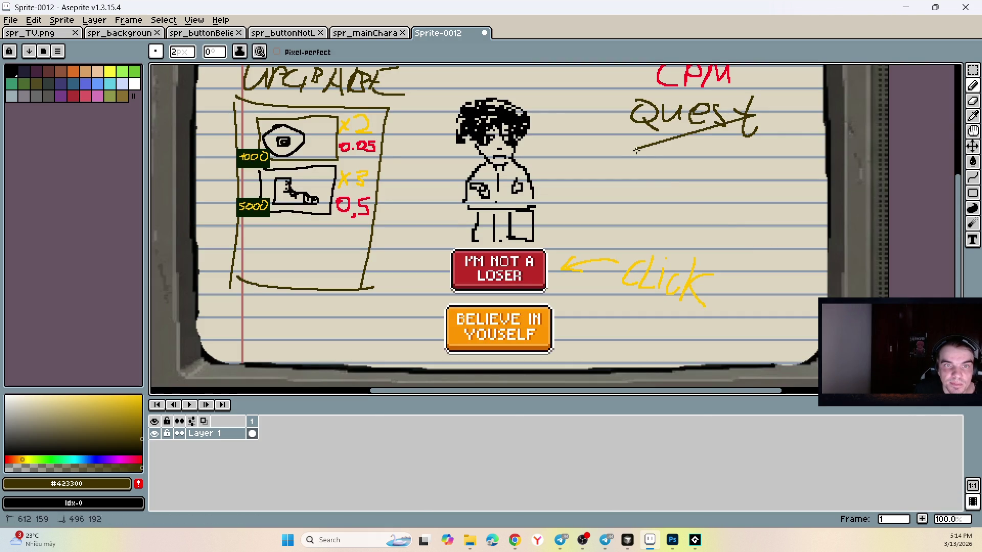
pyautogui.moveTo(636, 150); pyautogui.dragTo(638, 264)
pyautogui.hotkey('ctrl', 'z')
pyautogui.hotkey('ctrl', 'z')
pyautogui.moveTo(634, 144); pyautogui.dragTo(634, 318)
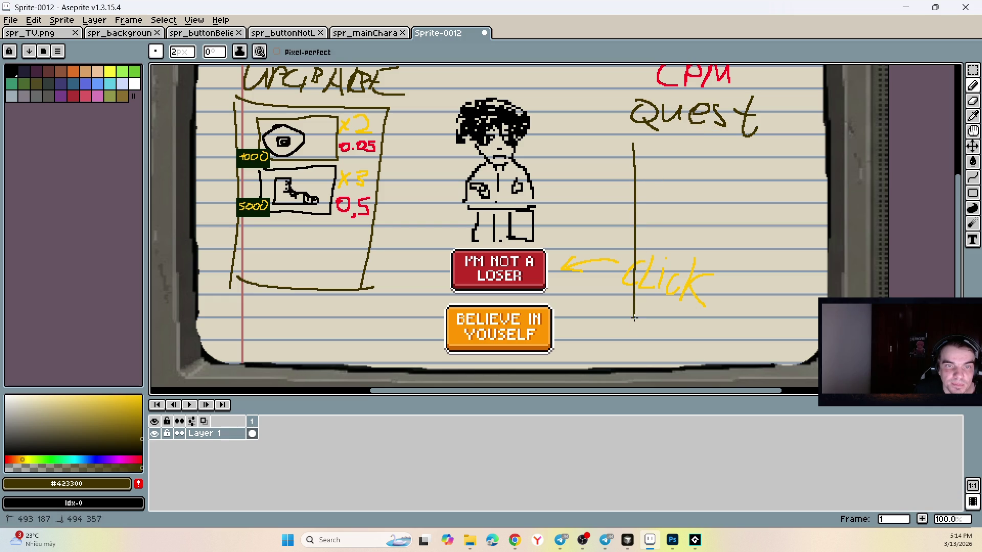
pyautogui.moveTo(639, 144)
pyautogui.mouseDown()
pyautogui.moveTo(796, 138)
pyautogui.moveTo(777, 316)
pyautogui.mouseUp()
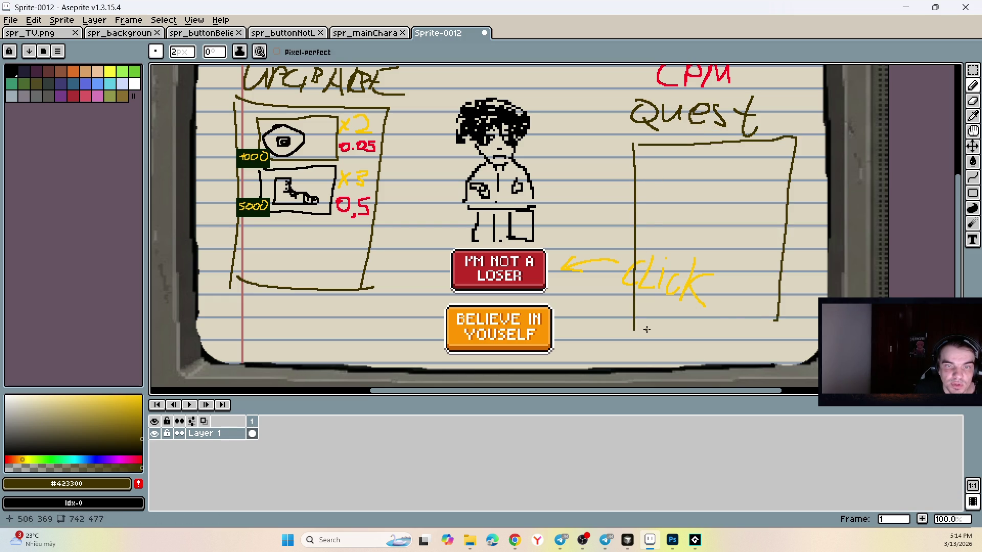
pyautogui.moveTo(647, 330); pyautogui.dragTo(788, 318)
pyautogui.scroll(2, 645, 155)
pyautogui.scroll(-2, 608, 153)
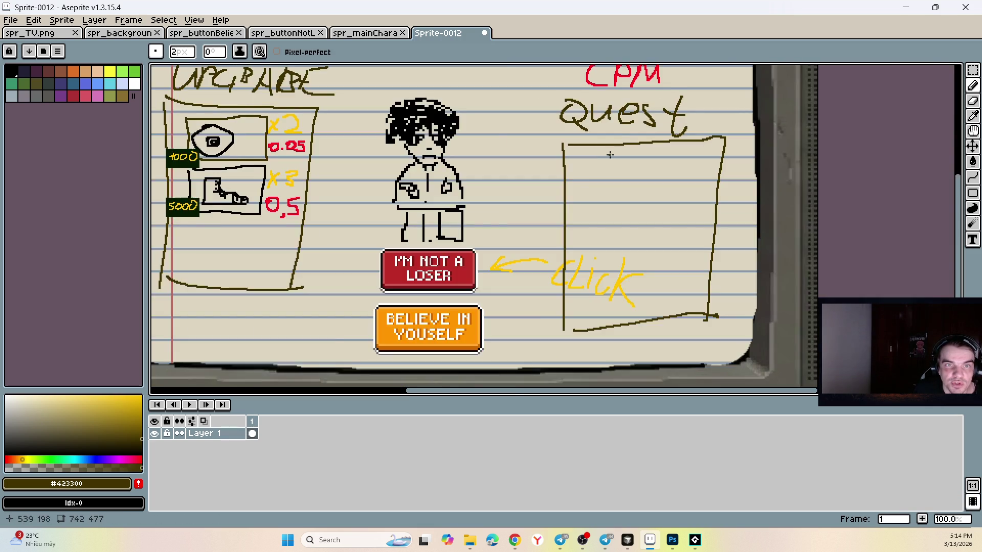
pyautogui.scroll(1, 609, 148)
# - Draw a smaller rectangle inside the quest box
pyautogui.moveTo(603, 146); pyautogui.dragTo(602, 193)
pyautogui.moveTo(610, 145); pyautogui.dragTo(806, 147)
pyautogui.moveTo(607, 228); pyautogui.dragTo(816, 221)
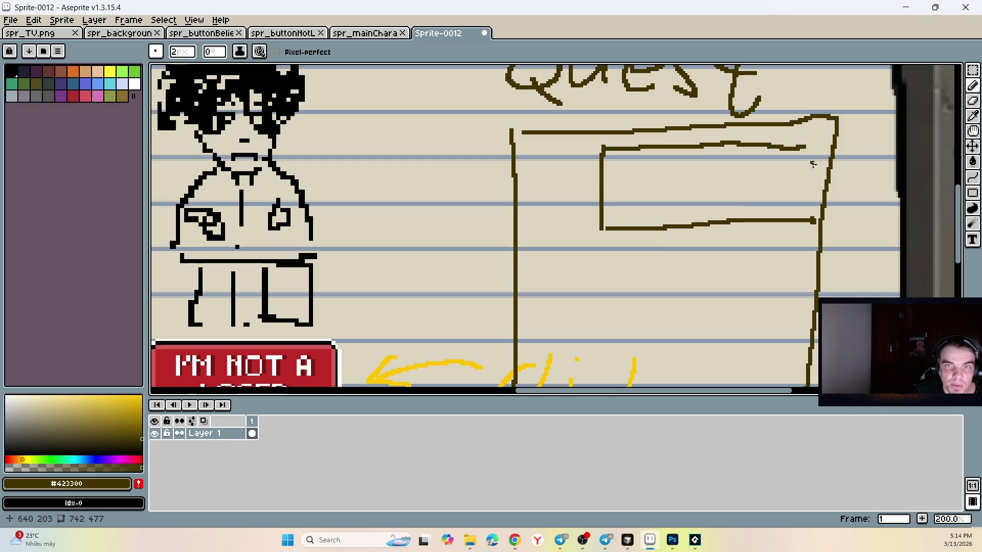
pyautogui.moveTo(806, 149); pyautogui.dragTo(805, 202)
pyautogui.scroll(-1, 752, 165)
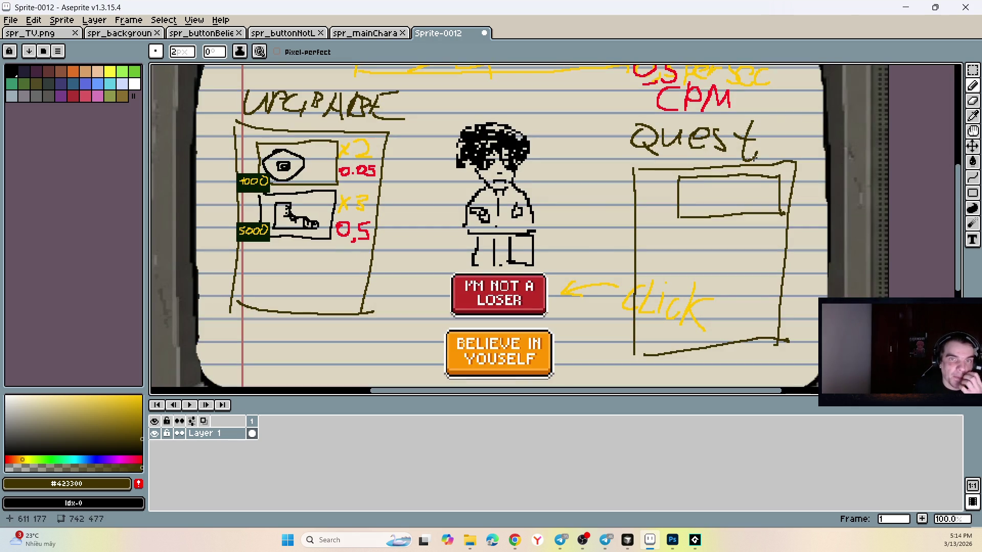
pyautogui.scroll(-2, 737, 148)
# - Draw a bright blue +3 reward mark inside the quest box
pyautogui.scroll(2, 724, 169)
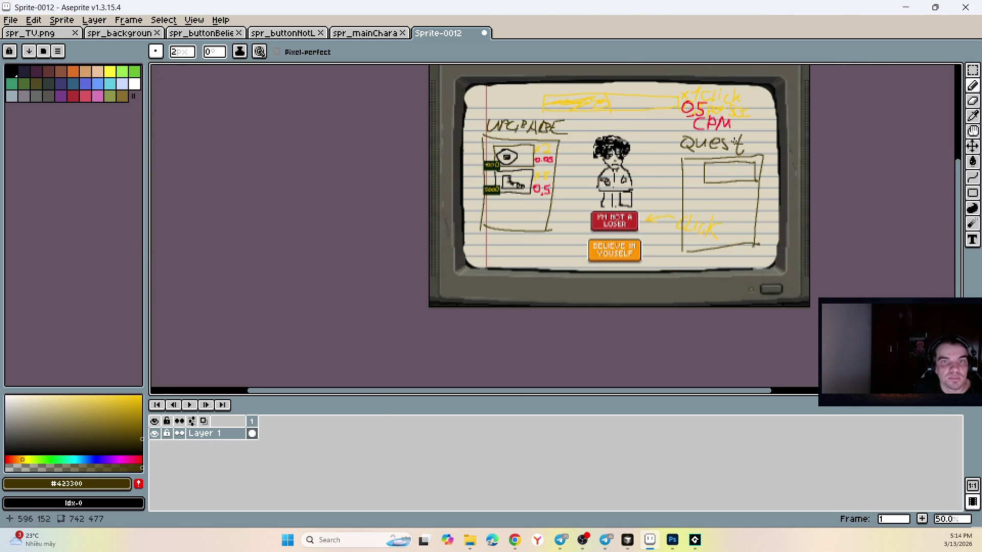
pyautogui.scroll(1, 721, 172)
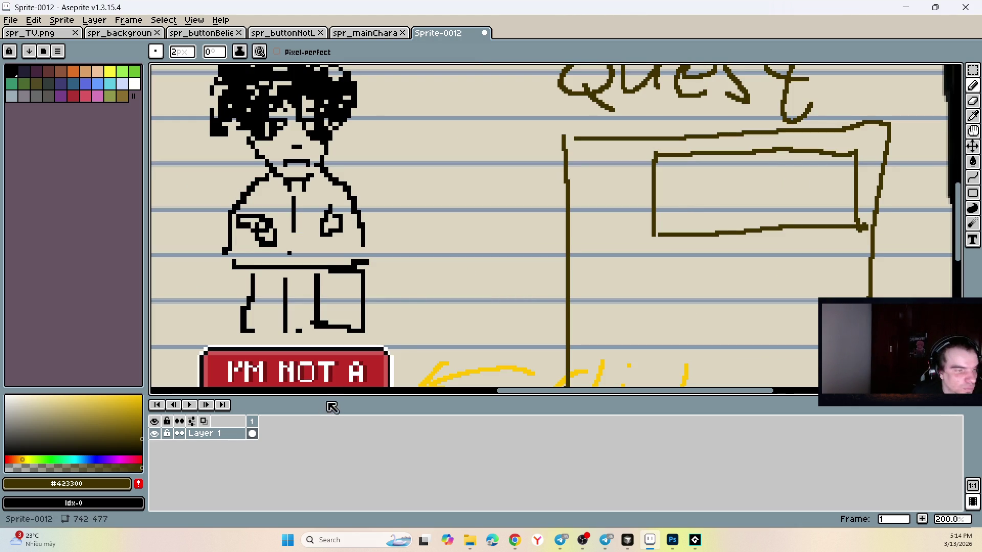
pyautogui.click(97, 460)
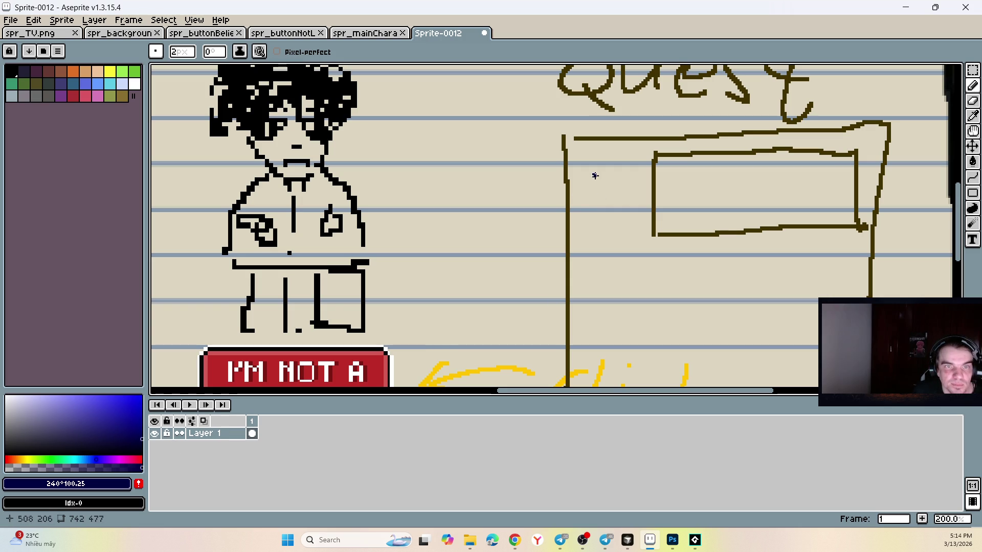
pyautogui.click(142, 396)
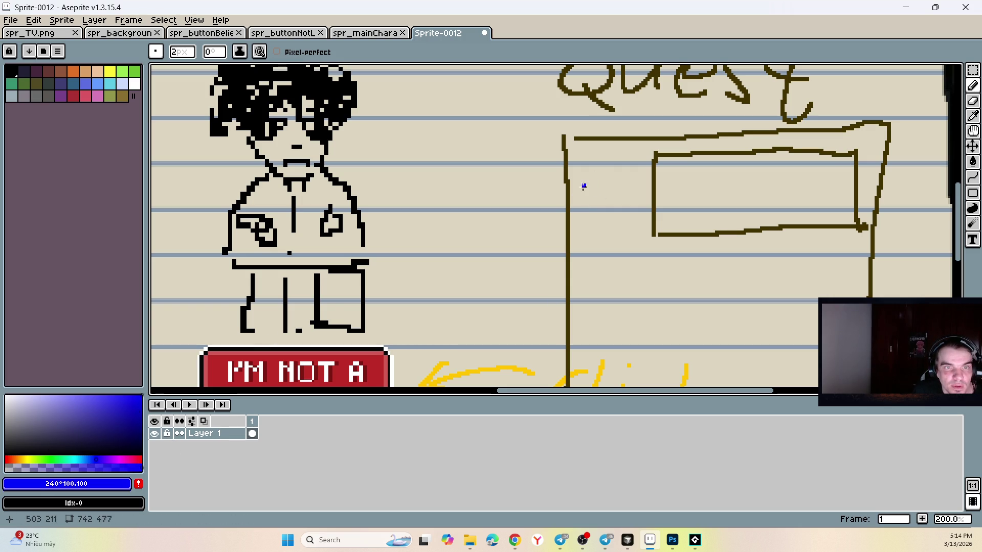
pyautogui.moveTo(584, 172); pyautogui.dragTo(584, 190)
pyautogui.moveTo(572, 182)
pyautogui.mouseDown()
pyautogui.moveTo(598, 182)
pyautogui.moveTo(615, 201)
pyautogui.mouseUp()
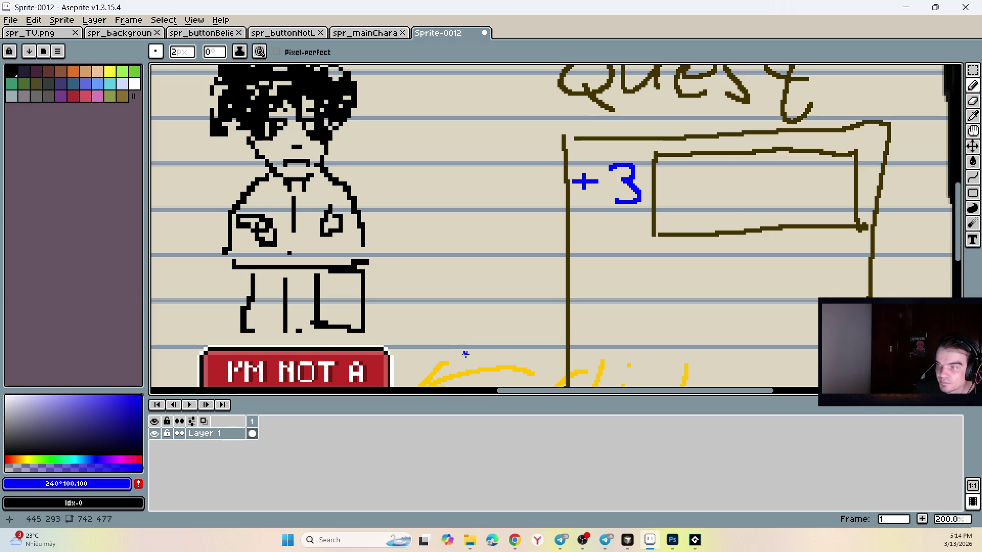
pyautogui.scroll(-1, 583, 259)
pyautogui.scroll(1, 713, 152)
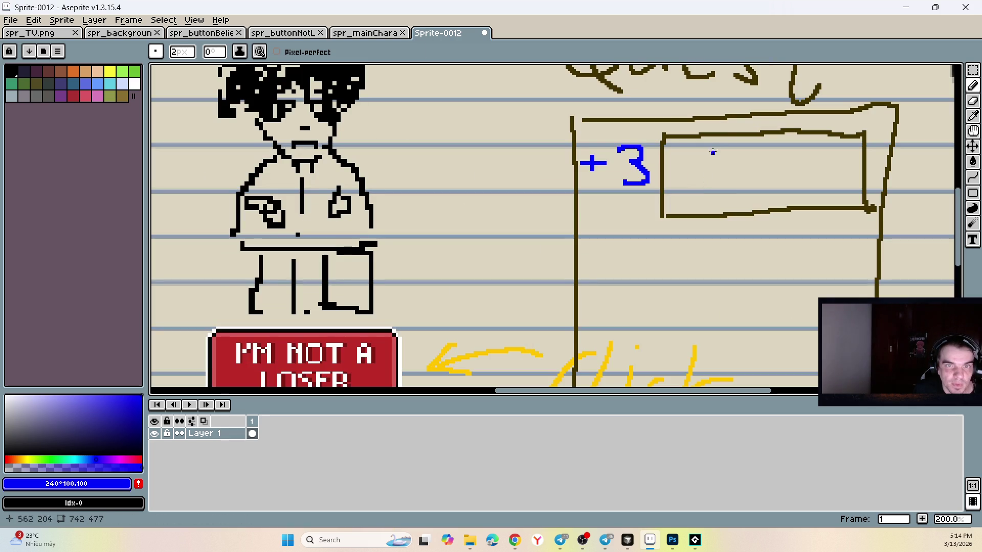
# - Draw the girl's magenta hair, then switch to deep purple for the face
pyautogui.keyDown('alt'); pyautogui.click(727, 133); pyautogui.keyUp('alt')
pyautogui.scroll(1, 761, 167)
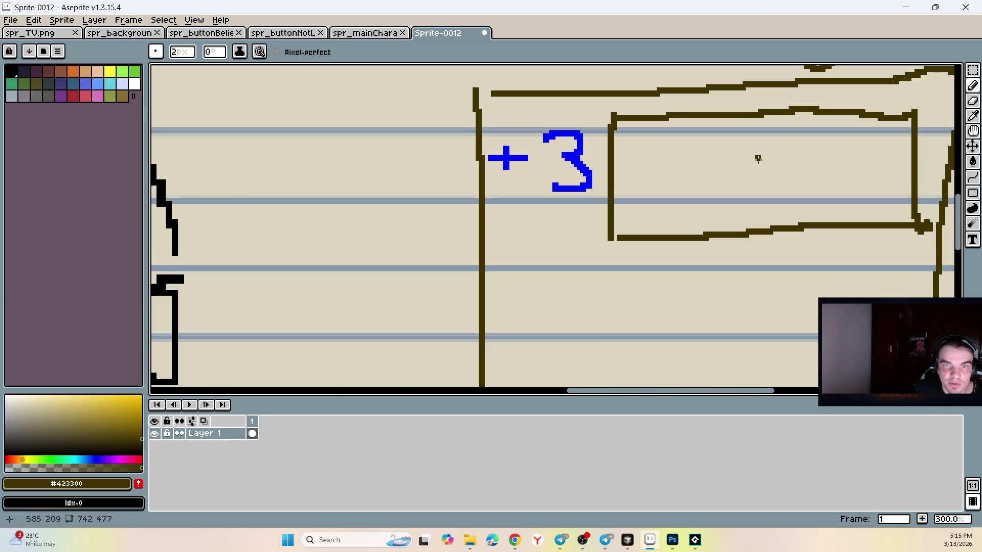
pyautogui.click(122, 468)
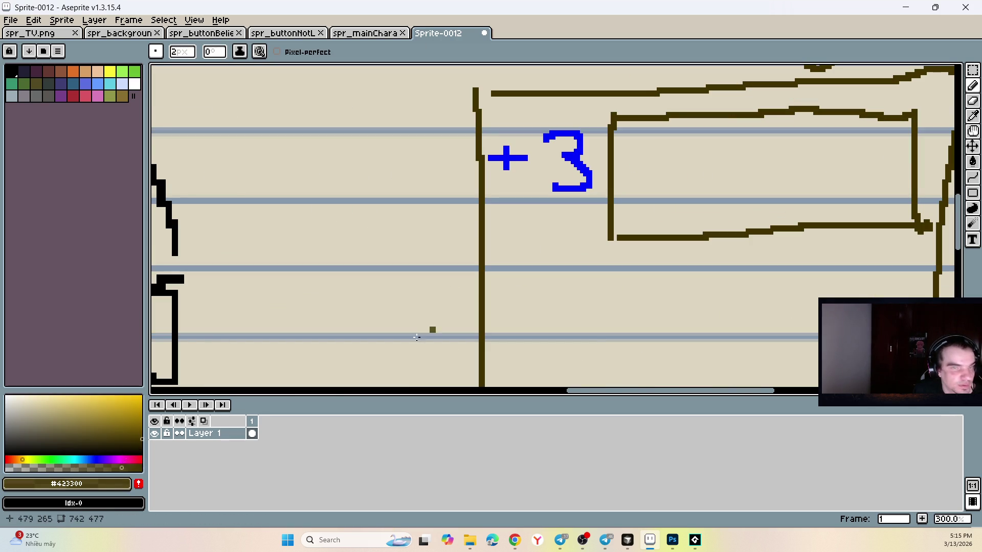
pyautogui.click(122, 460)
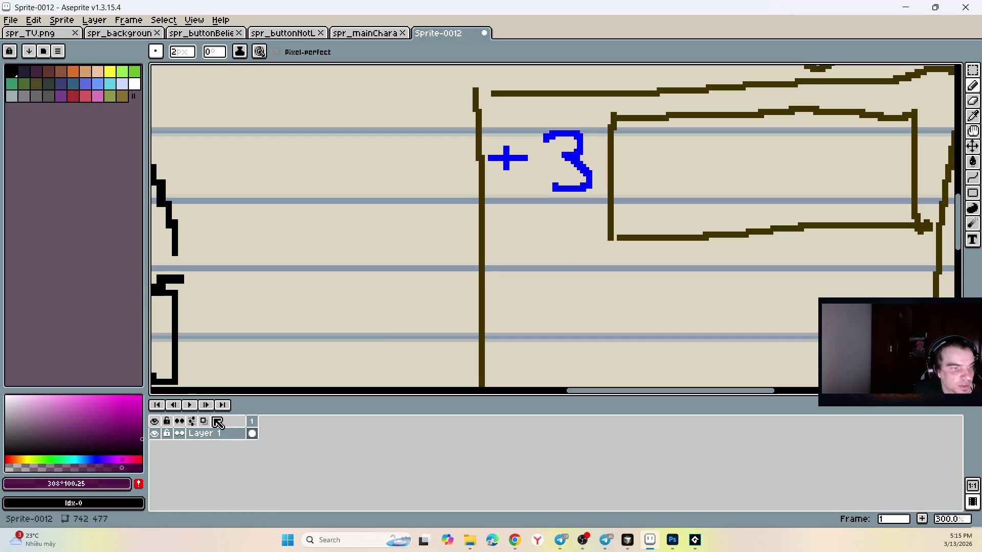
pyautogui.click(142, 397)
pyautogui.moveTo(778, 152)
pyautogui.mouseDown()
pyautogui.moveTo(756, 148)
pyautogui.moveTo(780, 138)
pyautogui.moveTo(849, 184)
pyautogui.moveTo(796, 165)
pyautogui.mouseUp()
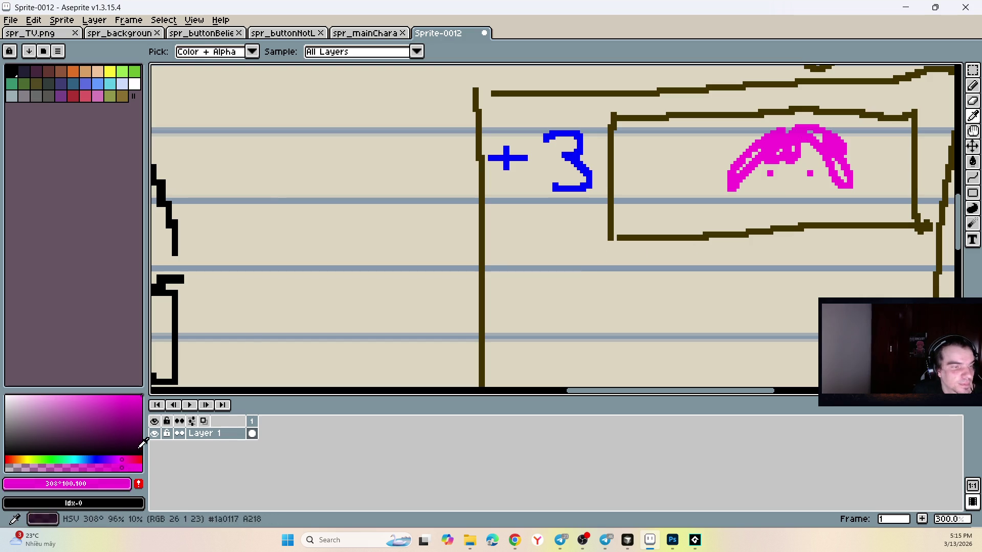
pyautogui.click(142, 440)
pyautogui.moveTo(754, 175)
pyautogui.mouseDown()
pyautogui.moveTo(765, 213)
pyautogui.moveTo(825, 186)
pyautogui.mouseUp()
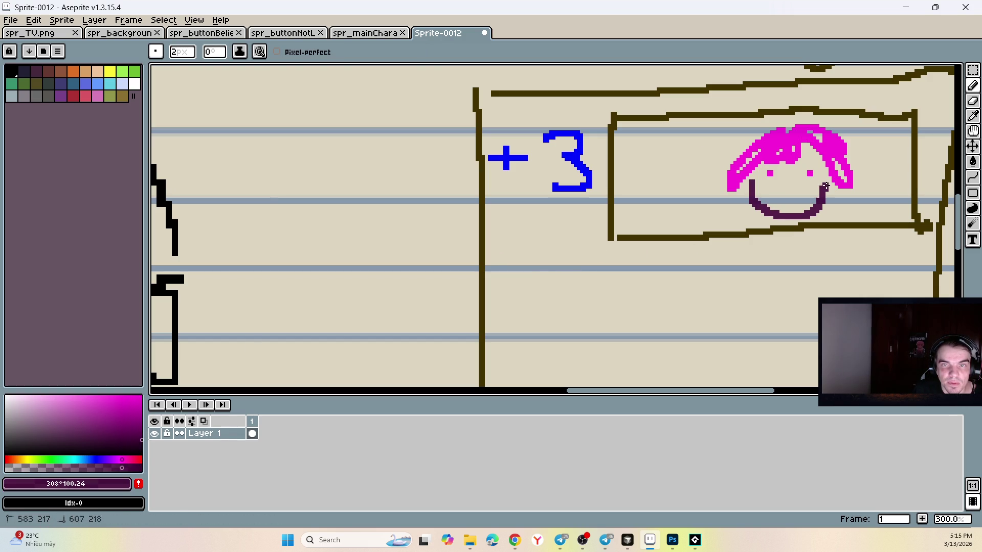
pyautogui.hotkey('ctrl', 'z')
# - Draw a smiling face under the hair with a 1px brush
pyautogui.press('-')
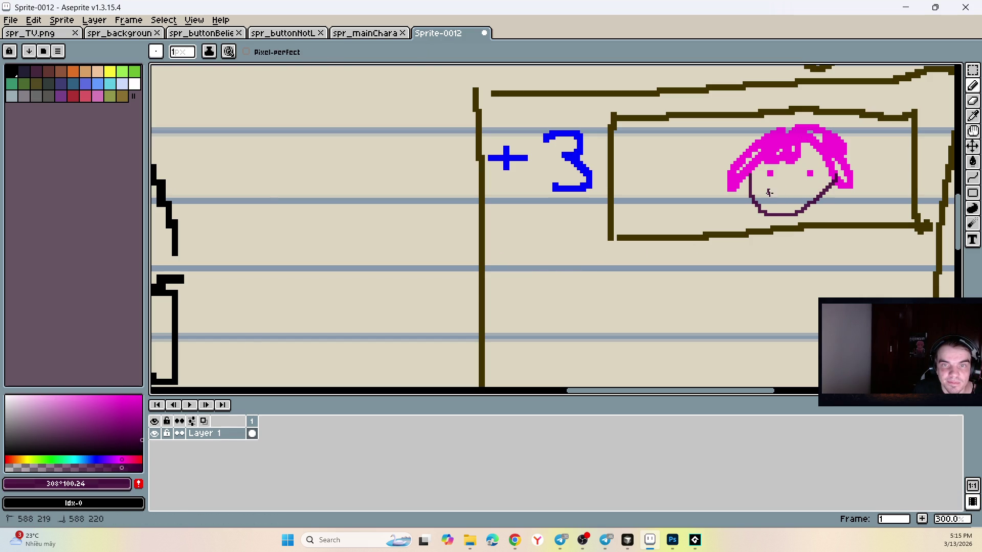
pyautogui.moveTo(769, 192); pyautogui.dragTo(803, 190)
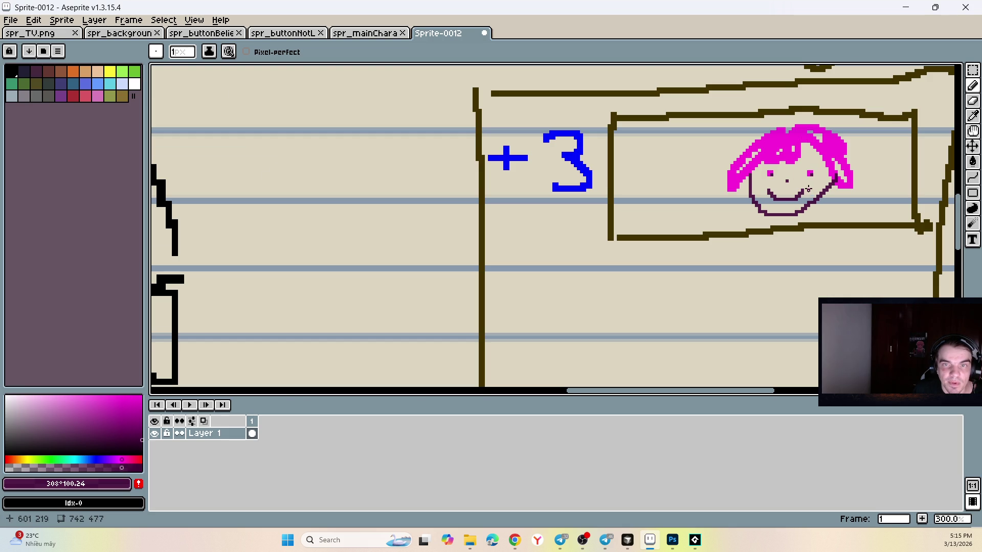
pyautogui.scroll(-1, 788, 187)
pyautogui.scroll(1, 804, 160)
# - Hand-letter SAVE GIRL beside the face
pyautogui.moveTo(629, 154)
pyautogui.mouseDown()
pyautogui.moveTo(624, 162)
pyautogui.moveTo(716, 147)
pyautogui.moveTo(710, 172)
pyautogui.mouseUp()
pyautogui.moveTo(640, 195)
pyautogui.mouseDown()
pyautogui.moveTo(639, 217)
pyautogui.moveTo(683, 230)
pyautogui.mouseUp()
pyautogui.moveTo(692, 190)
pyautogui.mouseDown()
pyautogui.moveTo(695, 225)
pyautogui.moveTo(707, 227)
pyautogui.mouseUp()
pyautogui.moveTo(634, 207); pyautogui.dragTo(639, 214)
pyautogui.scroll(-4, 273, 318)
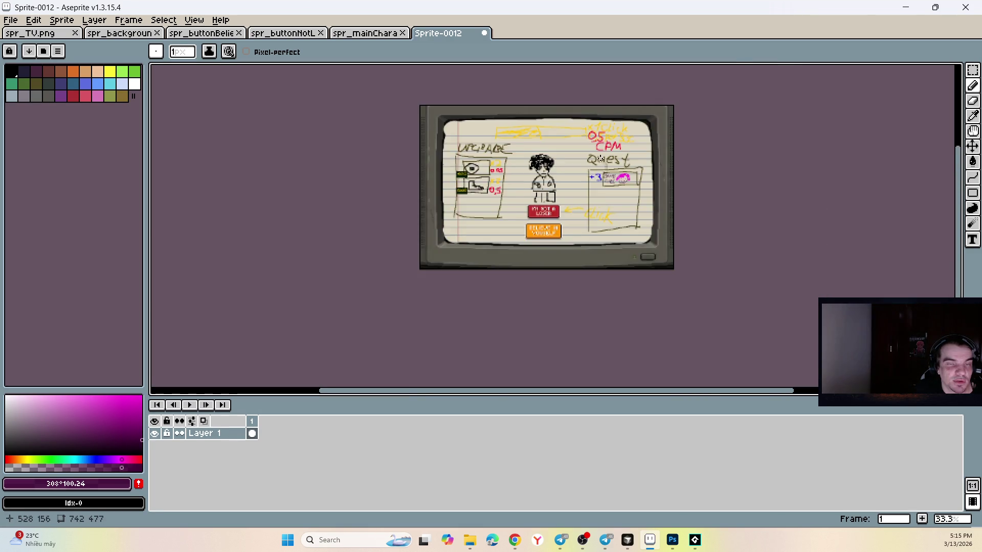
# - Sample the +3 blue and draw a 4px blue box outline beside CPM
pyautogui.scroll(4, 594, 157)
pyautogui.scroll(-4, 589, 156)
pyautogui.scroll(2, 585, 156)
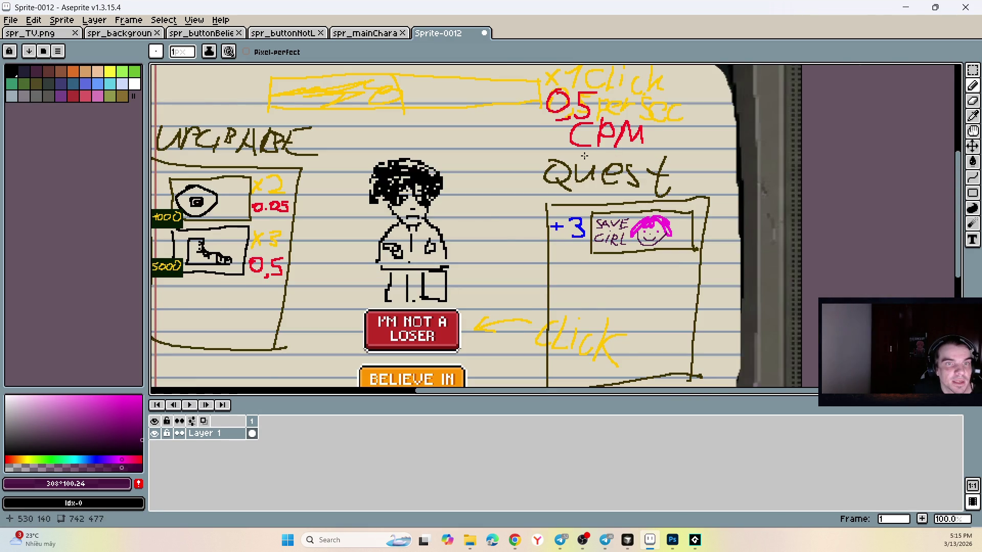
pyautogui.scroll(1, 584, 155)
pyautogui.scroll(-5, 584, 155)
pyautogui.scroll(3, 652, 153)
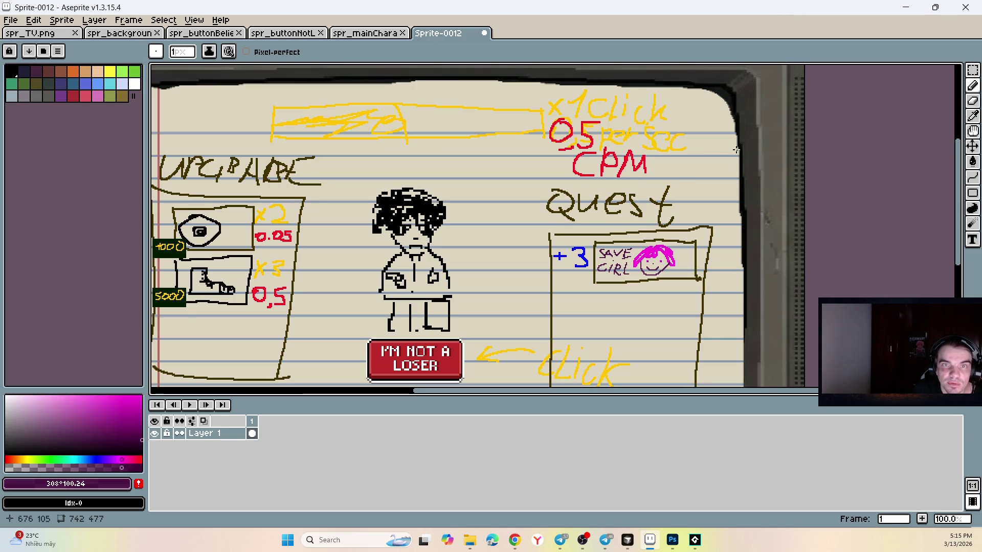
pyautogui.keyDown('alt'); pyautogui.click(686, 139); pyautogui.keyUp('alt')
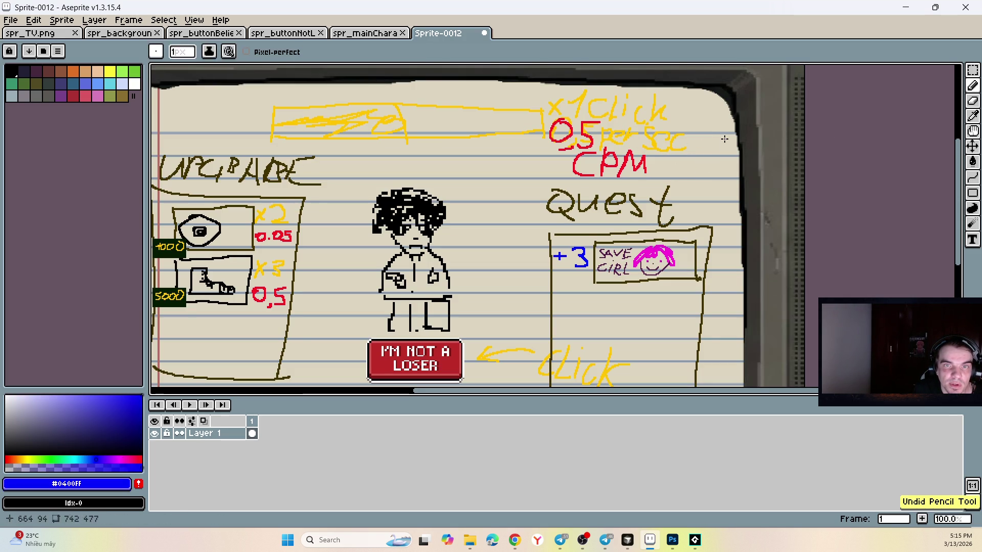
pyautogui.scroll(1, 721, 139)
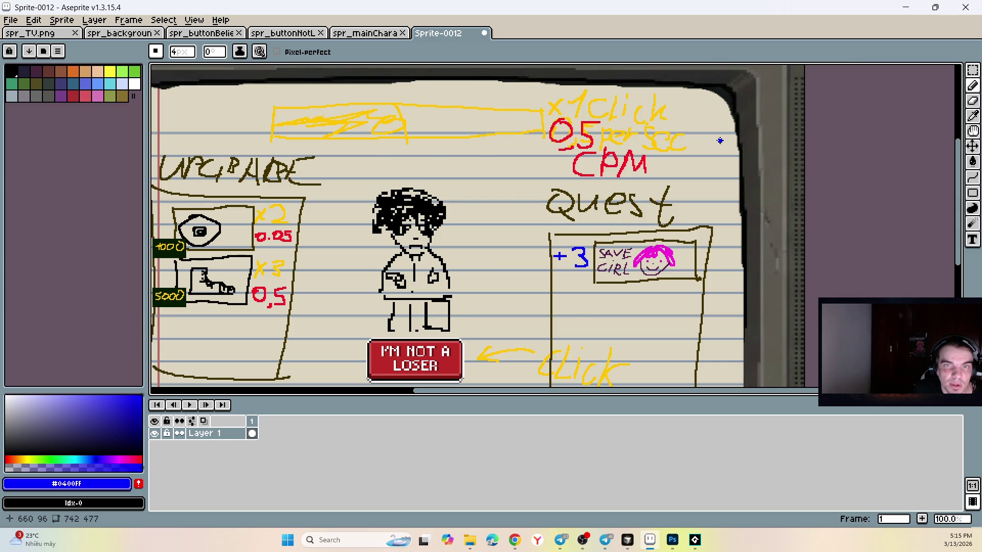
pyautogui.scroll(1, 720, 140)
pyautogui.moveTo(755, 131); pyautogui.dragTo(732, 132)
pyautogui.hotkey('ctrl', 'z')
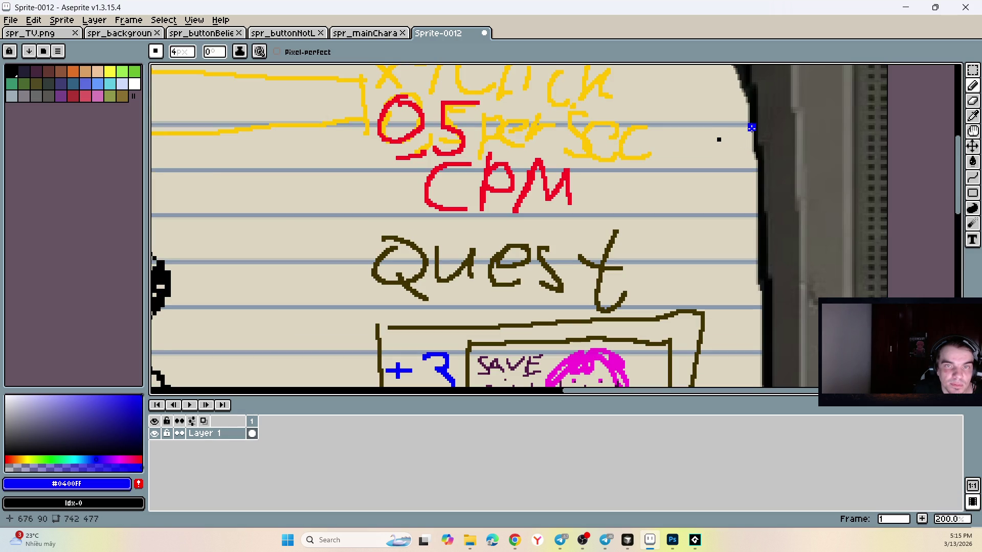
pyautogui.moveTo(751, 127); pyautogui.dragTo(613, 125)
pyautogui.moveTo(595, 123)
pyautogui.mouseDown()
pyautogui.moveTo(583, 246)
pyautogui.moveTo(759, 257)
pyautogui.mouseUp()
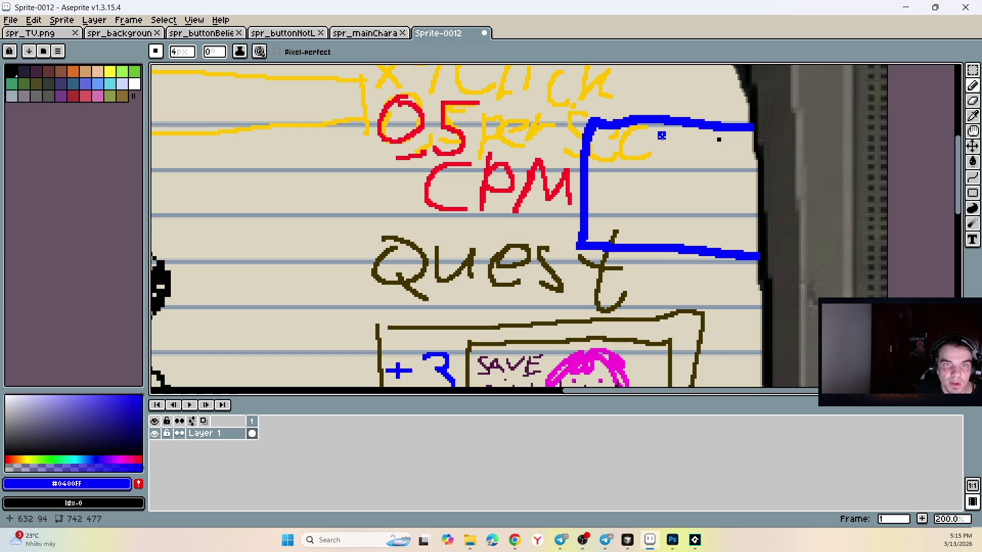
# - Letter LOX in the box, then Status 5 beneath it at 2px
pyautogui.moveTo(639, 135)
pyautogui.mouseDown()
pyautogui.moveTo(619, 173)
pyautogui.moveTo(658, 175)
pyautogui.mouseUp()
pyautogui.moveTo(683, 154)
pyautogui.mouseDown()
pyautogui.moveTo(674, 154)
pyautogui.moveTo(685, 150)
pyautogui.moveTo(731, 179)
pyautogui.mouseUp()
pyautogui.moveTo(735, 143); pyautogui.dragTo(705, 182)
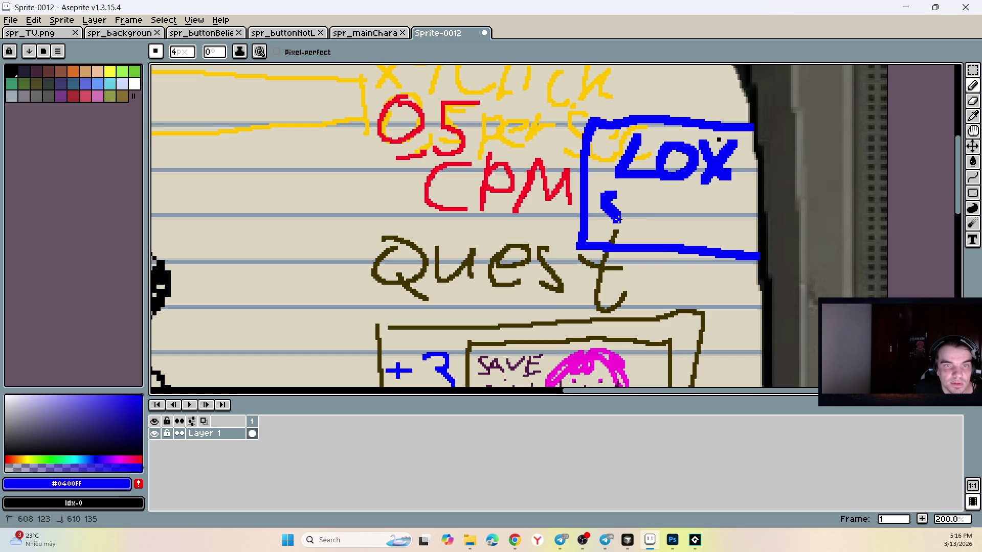
pyautogui.press('-')
pyautogui.press('-')
pyautogui.moveTo(620, 199); pyautogui.dragTo(596, 224)
pyautogui.moveTo(628, 196)
pyautogui.mouseDown()
pyautogui.moveTo(630, 232)
pyautogui.moveTo(641, 214)
pyautogui.moveTo(662, 226)
pyautogui.mouseUp()
pyautogui.moveTo(655, 211)
pyautogui.mouseDown()
pyautogui.moveTo(670, 209)
pyautogui.moveTo(678, 223)
pyautogui.mouseUp()
pyautogui.moveTo(675, 209)
pyautogui.mouseDown()
pyautogui.moveTo(698, 206)
pyautogui.moveTo(694, 223)
pyautogui.moveTo(719, 230)
pyautogui.mouseUp()
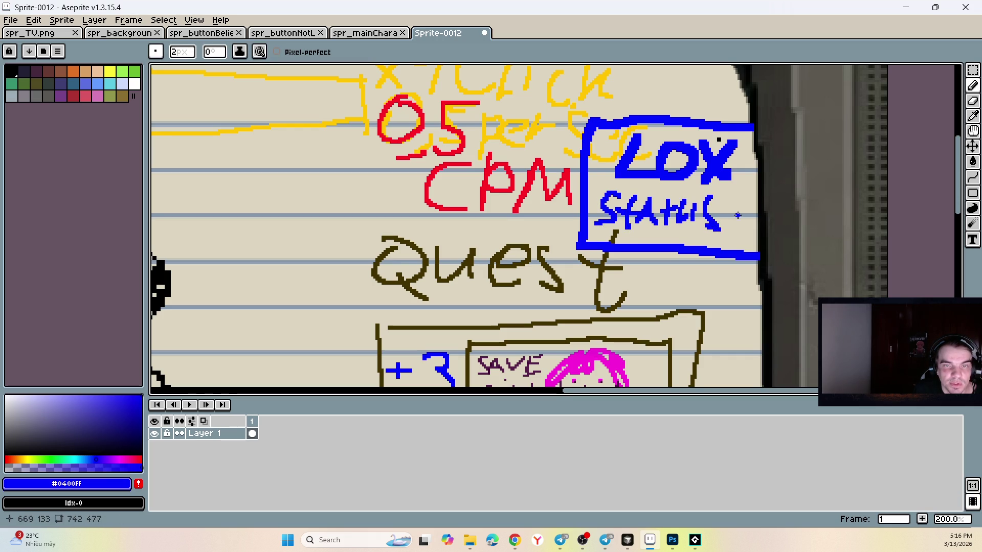
pyautogui.moveTo(731, 194)
pyautogui.mouseDown()
pyautogui.moveTo(756, 192)
pyautogui.moveTo(750, 215)
pyautogui.moveTo(730, 228)
pyautogui.mouseUp()
pyautogui.scroll(-3, 723, 205)
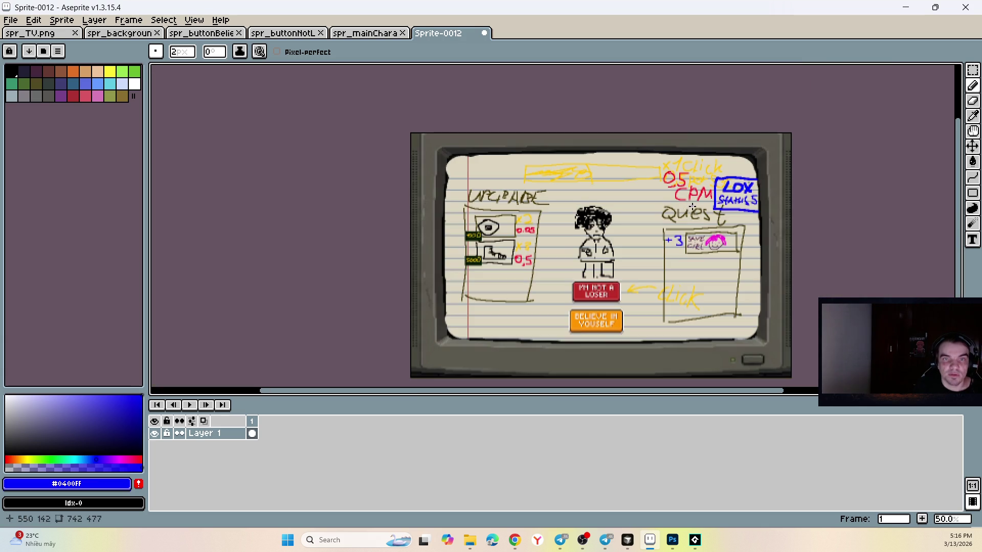
pyautogui.scroll(3, 695, 207)
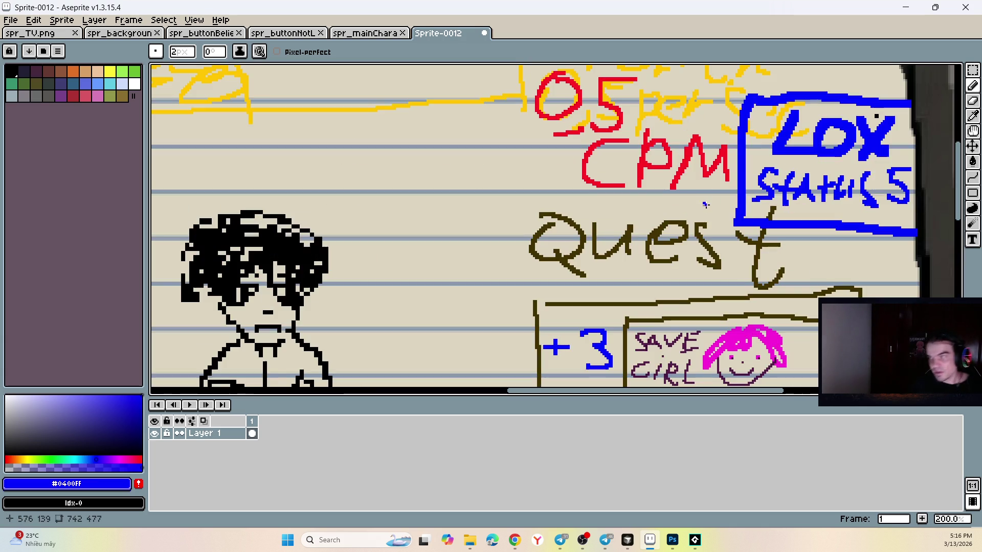
pyautogui.hscroll(3, 721, 197)
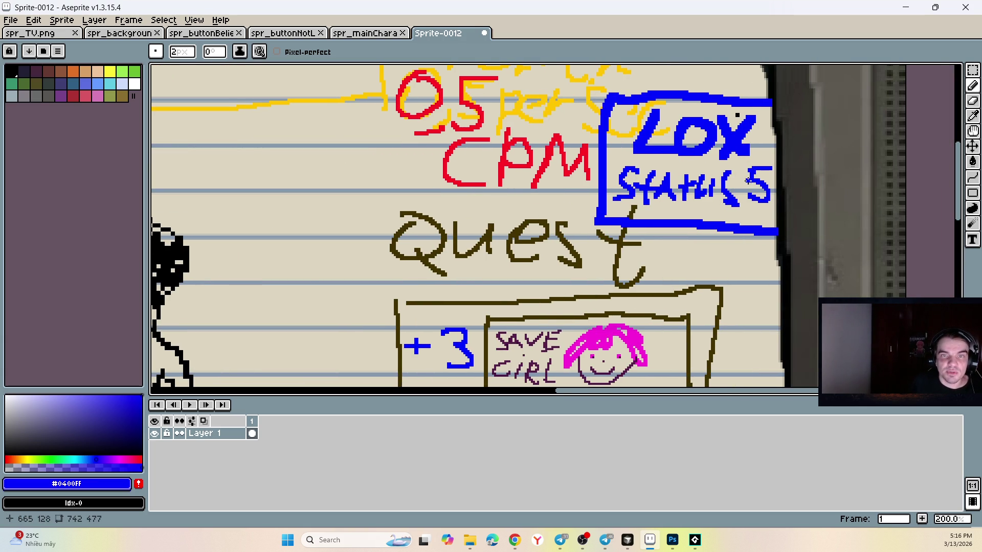
pyautogui.scroll(-2, 735, 183)
pyautogui.scroll(3, 735, 183)
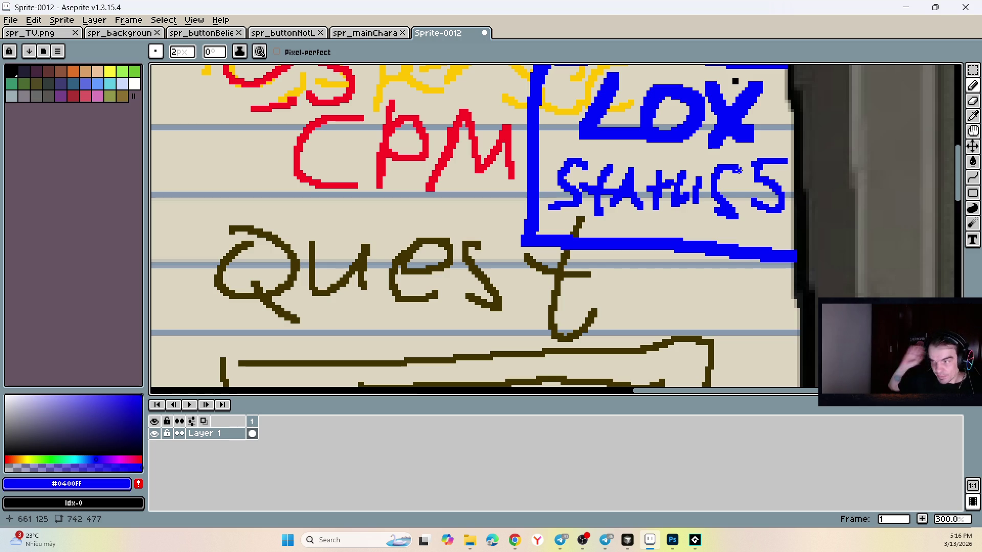
pyautogui.scroll(-2, 731, 167)
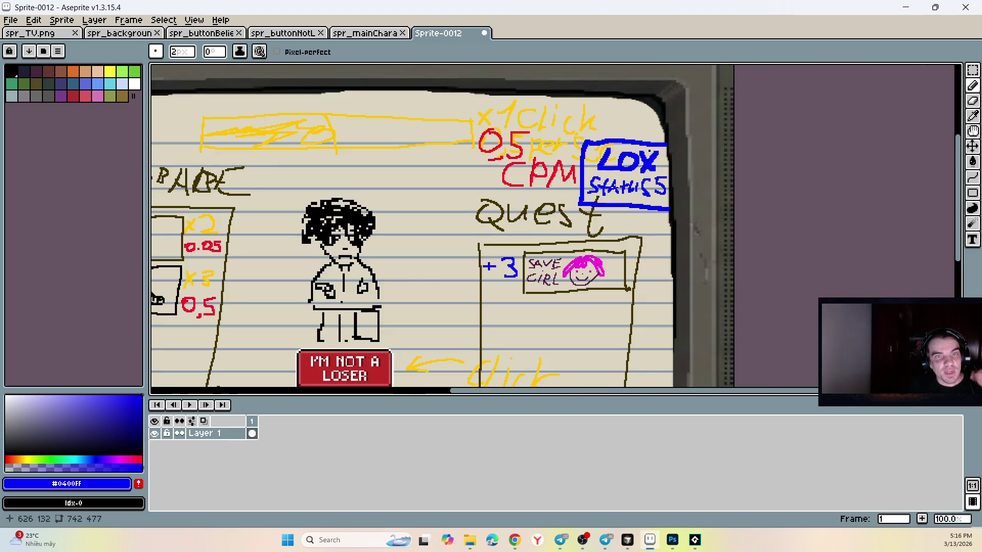
pyautogui.scroll(2, 451, 172)
pyautogui.scroll(-2, 453, 174)
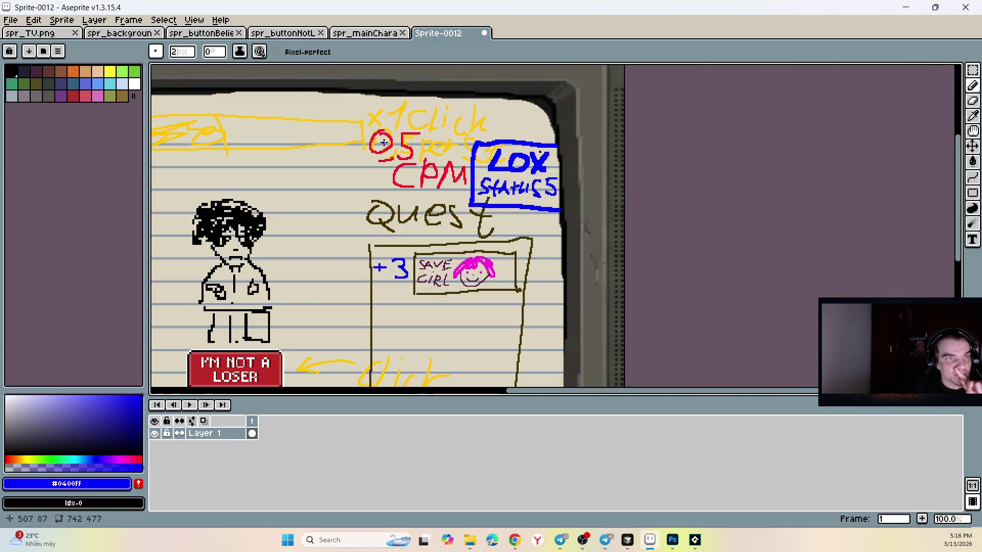
pyautogui.scroll(1, 384, 131)
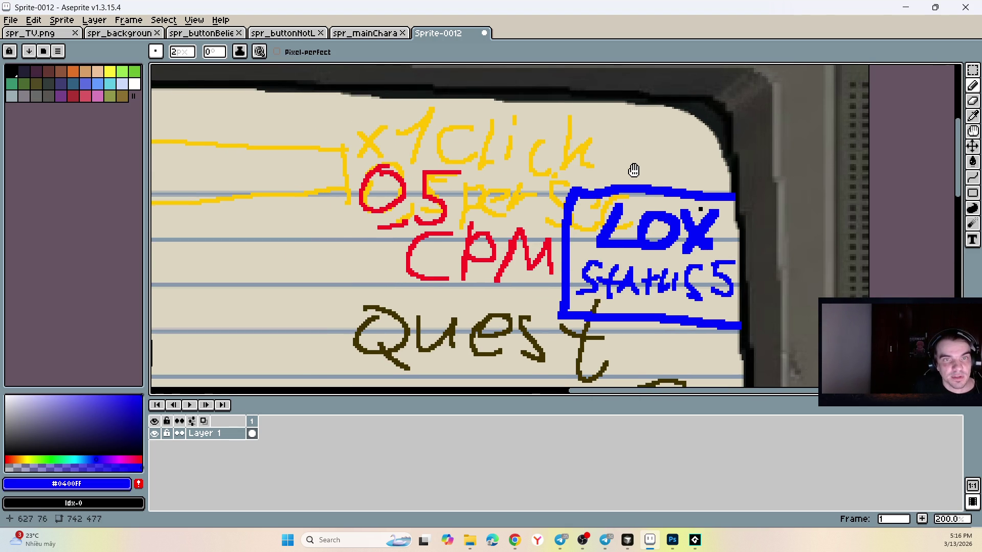
pyautogui.moveTo(624, 117)
pyautogui.mouseDown()
pyautogui.moveTo(629, 152)
pyautogui.moveTo(430, 160)
pyautogui.moveTo(601, 160)
pyautogui.moveTo(536, 111)
pyautogui.moveTo(353, 77)
pyautogui.moveTo(631, 198)
pyautogui.moveTo(594, 61)
pyautogui.moveTo(567, 195)
pyautogui.mouseUp()
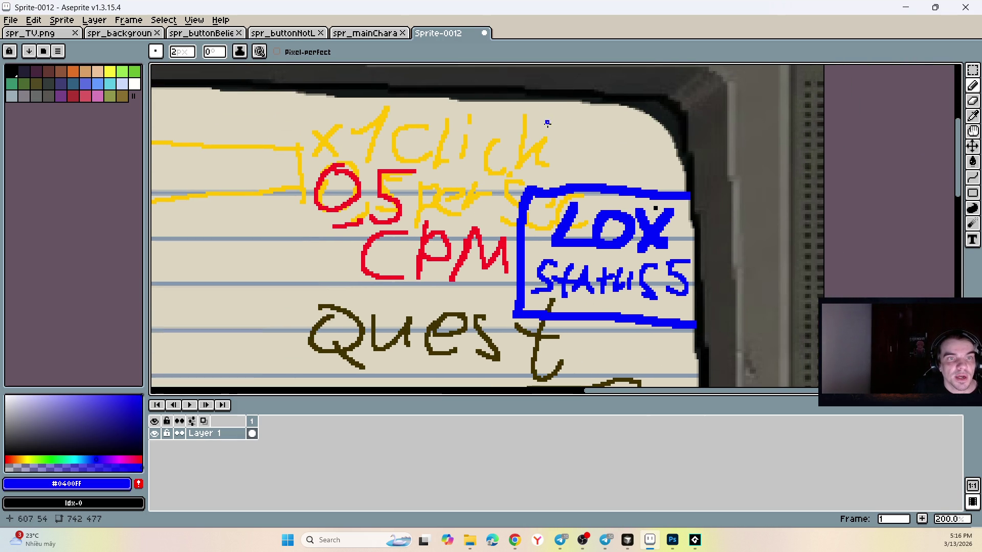
# - Write '1st =' and a yellow +1 beside x1click
pyautogui.moveTo(537, 123)
pyautogui.mouseDown()
pyautogui.moveTo(550, 143)
pyautogui.moveTo(597, 141)
pyautogui.moveTo(601, 124)
pyautogui.mouseUp()
pyautogui.moveTo(574, 123)
pyautogui.mouseDown()
pyautogui.moveTo(579, 134)
pyautogui.moveTo(559, 141)
pyautogui.moveTo(634, 124)
pyautogui.mouseUp()
pyautogui.moveTo(608, 130); pyautogui.dragTo(634, 129)
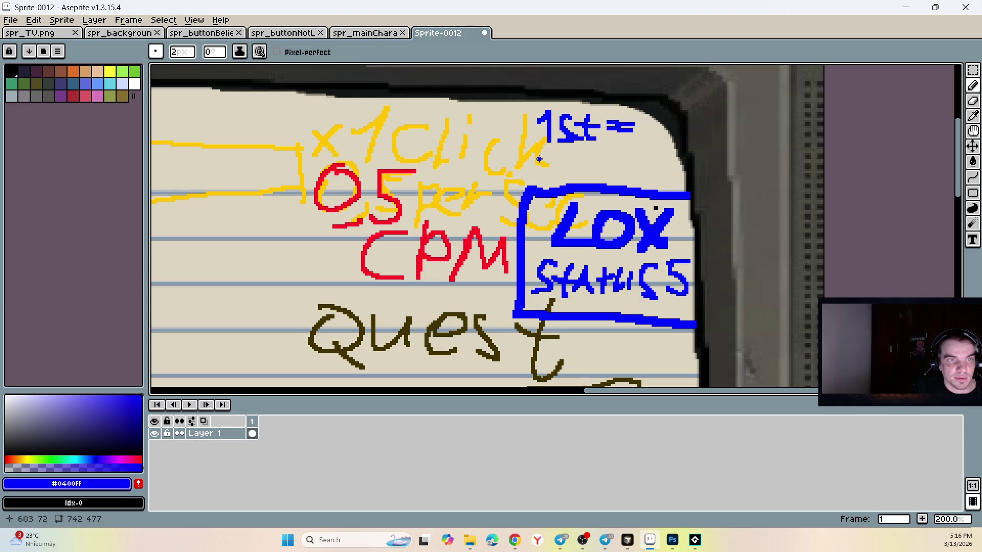
pyautogui.keyDown('alt'); pyautogui.click(381, 122); pyautogui.keyUp('alt')
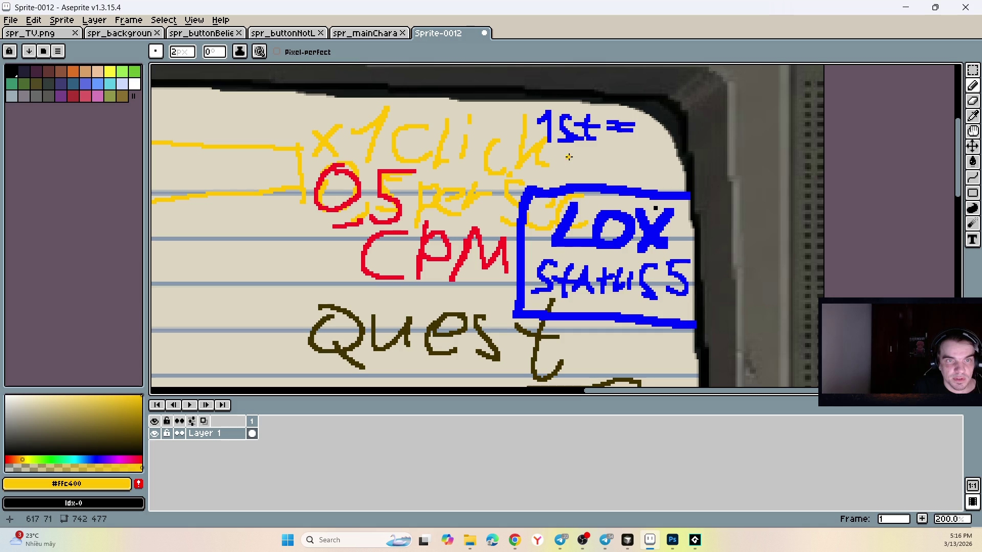
pyautogui.moveTo(613, 142)
pyautogui.mouseDown()
pyautogui.moveTo(601, 155)
pyautogui.moveTo(638, 140)
pyautogui.mouseUp()
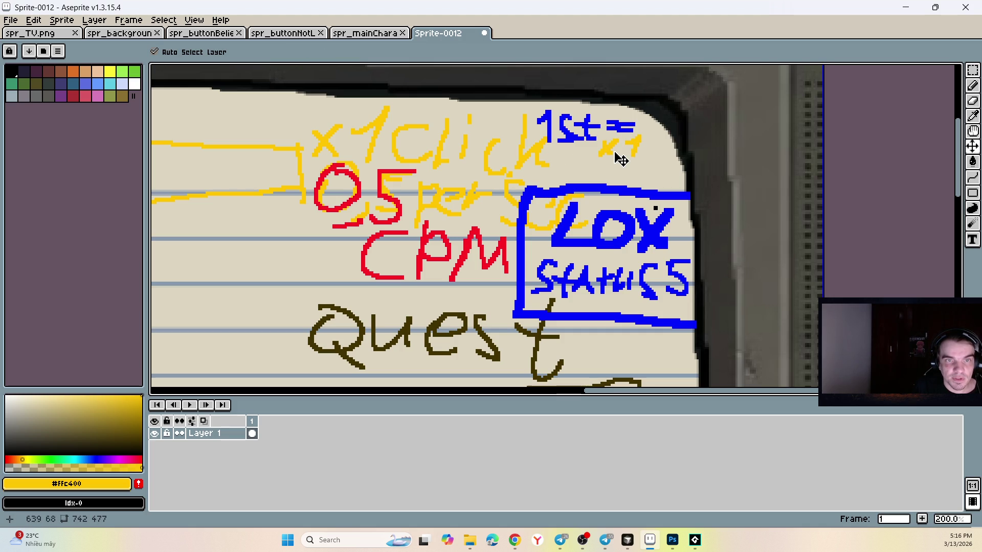
pyautogui.hotkey('ctrl', 'z')
pyautogui.hotkey('ctrl', 'z')
pyautogui.hotkey('ctrl', 'z')
pyautogui.moveTo(608, 140)
pyautogui.mouseDown()
pyautogui.moveTo(609, 159)
pyautogui.moveTo(640, 147)
pyautogui.moveTo(640, 160)
pyautogui.mouseUp()
pyautogui.scroll(-2, 562, 154)
pyautogui.scroll(1, 407, 180)
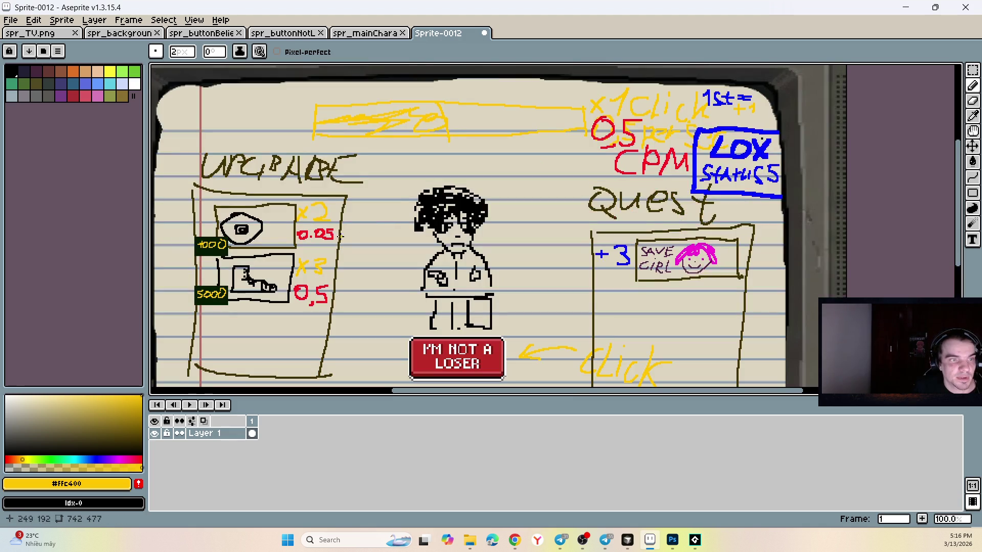
# - Add a red +0.5 beneath the yellow +1
pyautogui.press('alt')
pyautogui.keyDown('alt'); pyautogui.click(333, 233); pyautogui.keyUp('alt')
pyautogui.scroll(3, 739, 112)
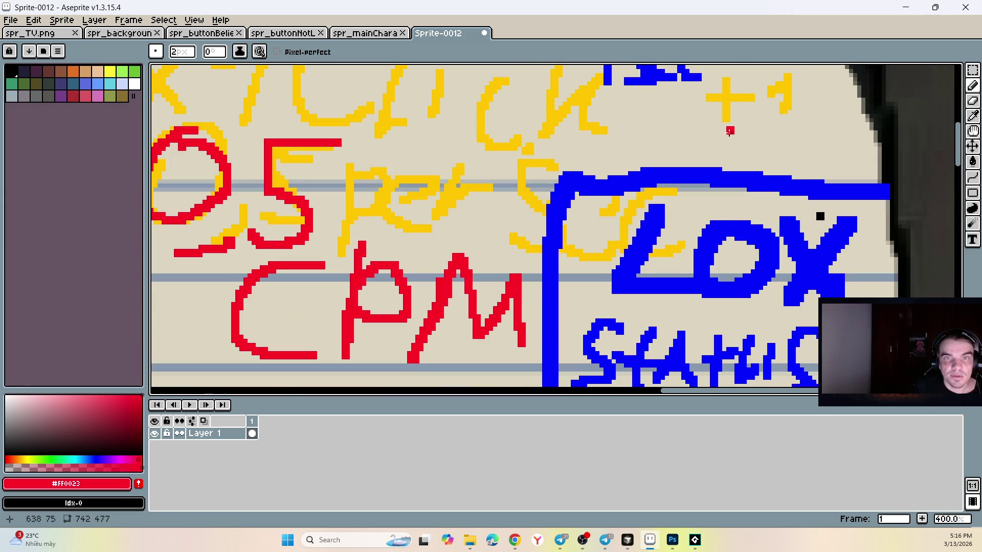
pyautogui.moveTo(726, 128)
pyautogui.mouseDown()
pyautogui.moveTo(726, 150)
pyautogui.moveTo(785, 128)
pyautogui.moveTo(840, 126)
pyautogui.moveTo(819, 161)
pyautogui.mouseUp()
pyautogui.click(806, 157)
pyautogui.scroll(-3, 818, 152)
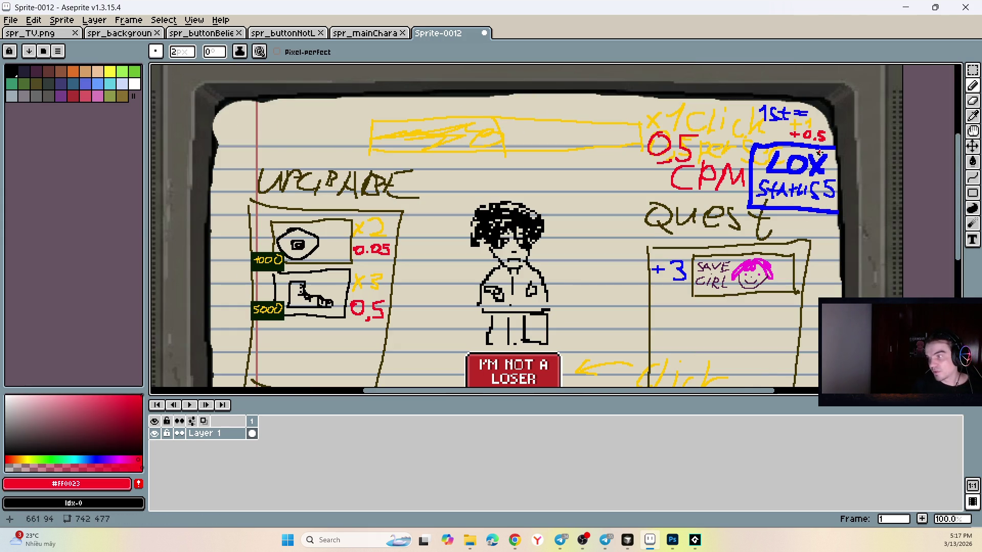
pyautogui.scroll(-1, 745, 195)
pyautogui.scroll(1, 738, 222)
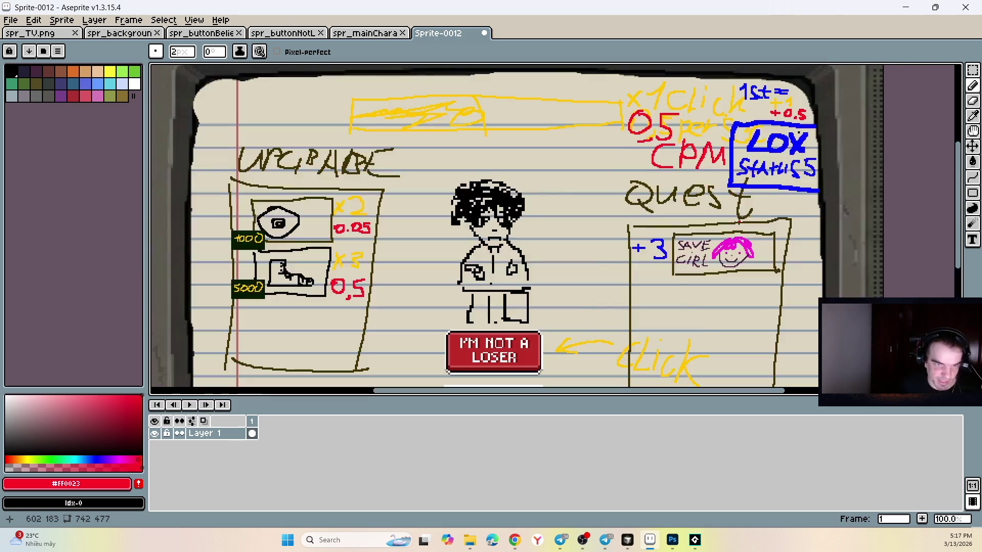
pyautogui.scroll(-1, 739, 222)
pyautogui.scroll(1, 739, 222)
# - Save the sprite as 'ARE YOU GROWING SON.png', accepting the default PNG options
pyautogui.hotkey('ctrl', 'shift', 's')
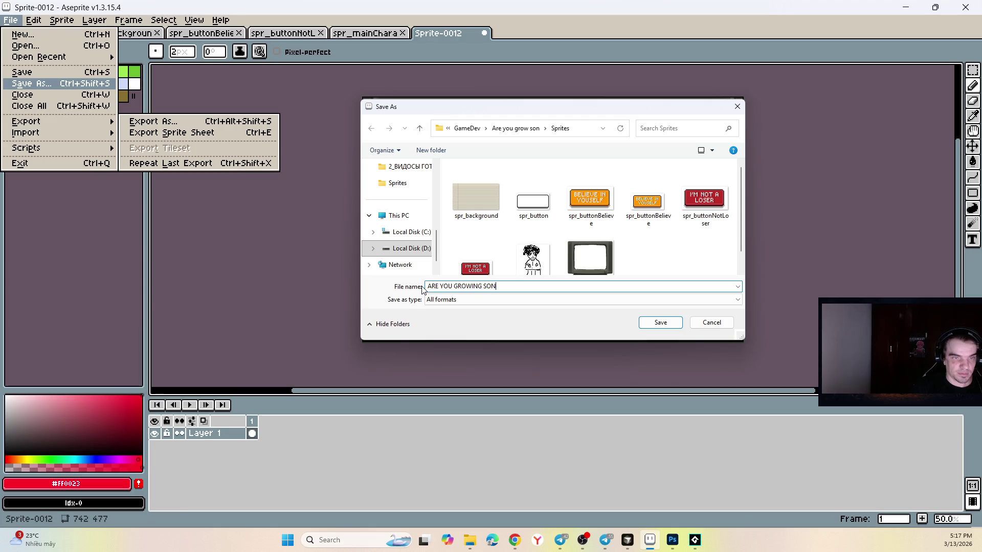
pyautogui.click(517, 302)
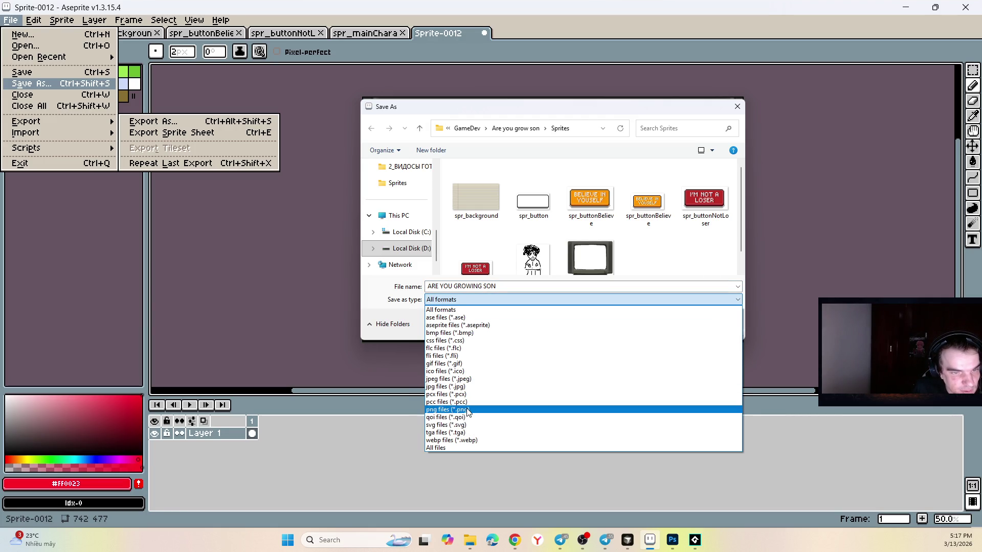
pyautogui.click(468, 409)
pyautogui.click(674, 325)
pyautogui.press('Return')
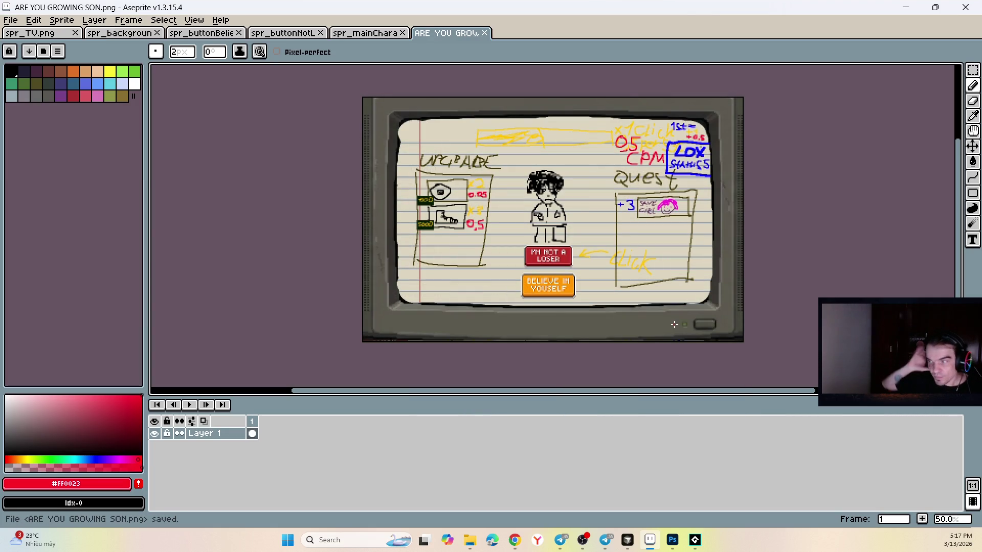
pyautogui.scroll(1, 650, 240)
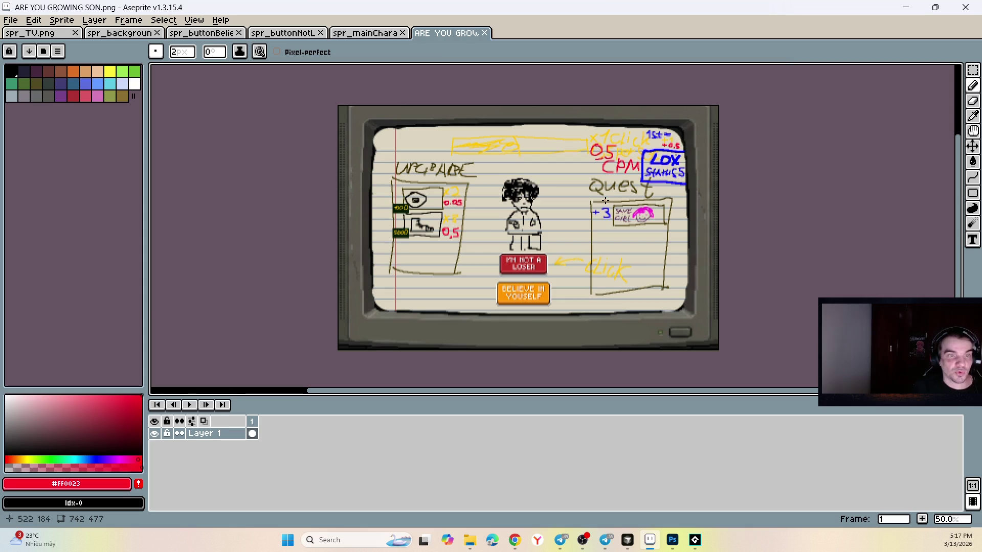
pyautogui.scroll(-1, 600, 215)
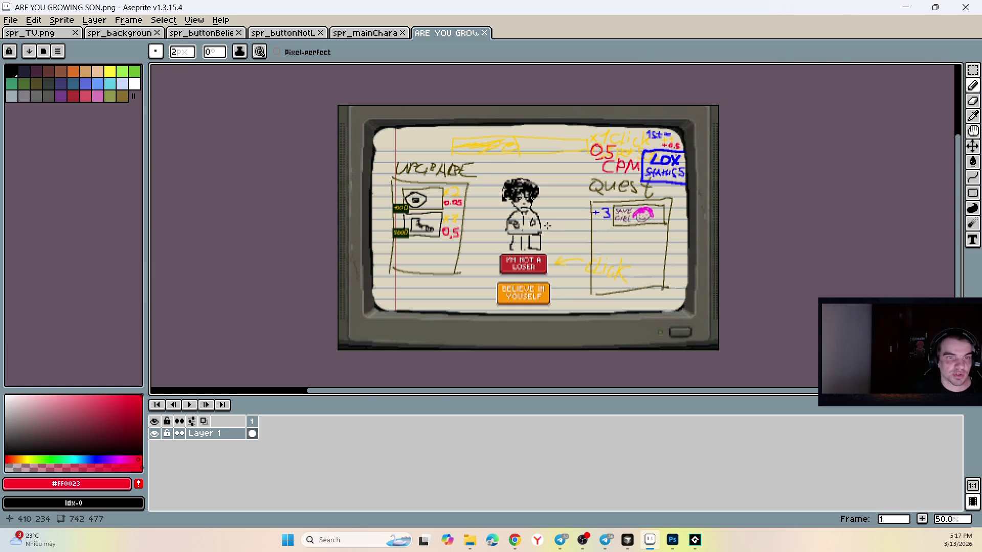
pyautogui.moveTo(531, 224); pyautogui.dragTo(484, 217)
pyautogui.scroll(2, 484, 218)
pyautogui.scroll(-1, 490, 209)
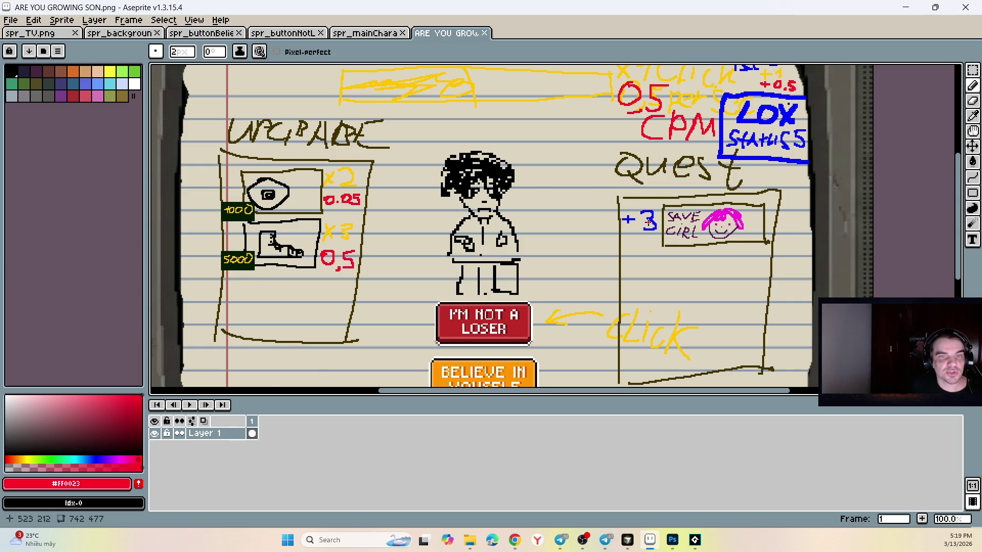
# - Switch the drawing colour to green
pyautogui.scroll(2, 650, 231)
pyautogui.scroll(-3, 660, 249)
pyautogui.scroll(4, 716, 217)
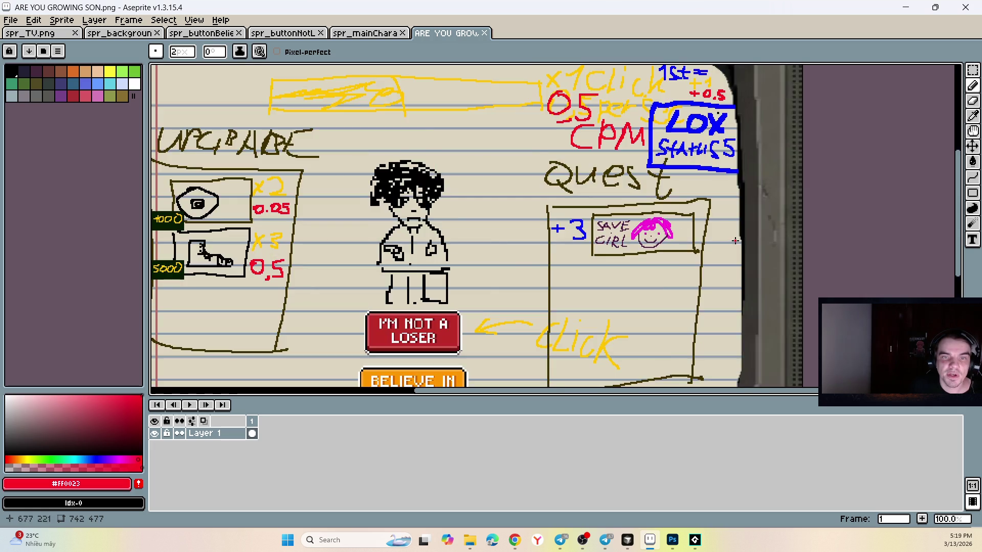
pyautogui.scroll(-2, 677, 208)
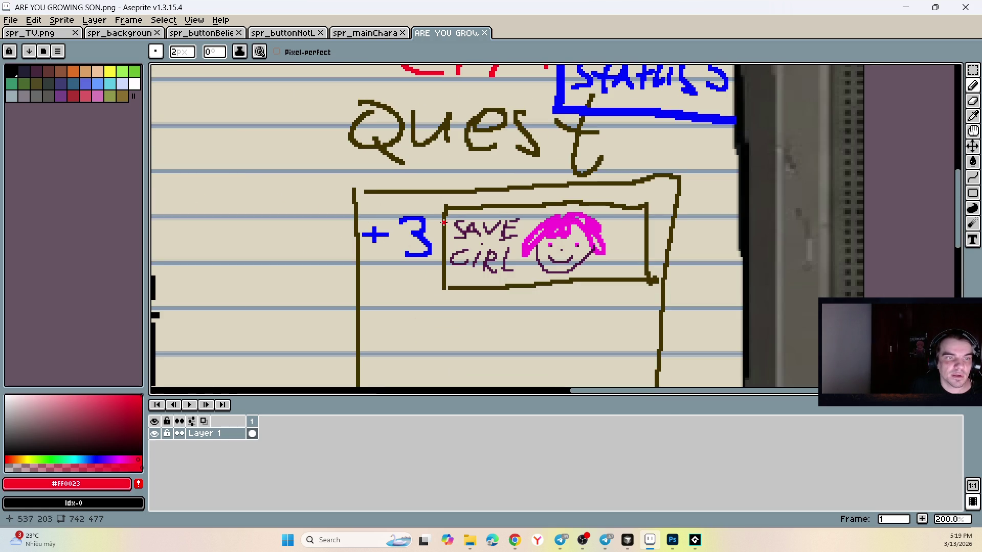
pyautogui.click(134, 72)
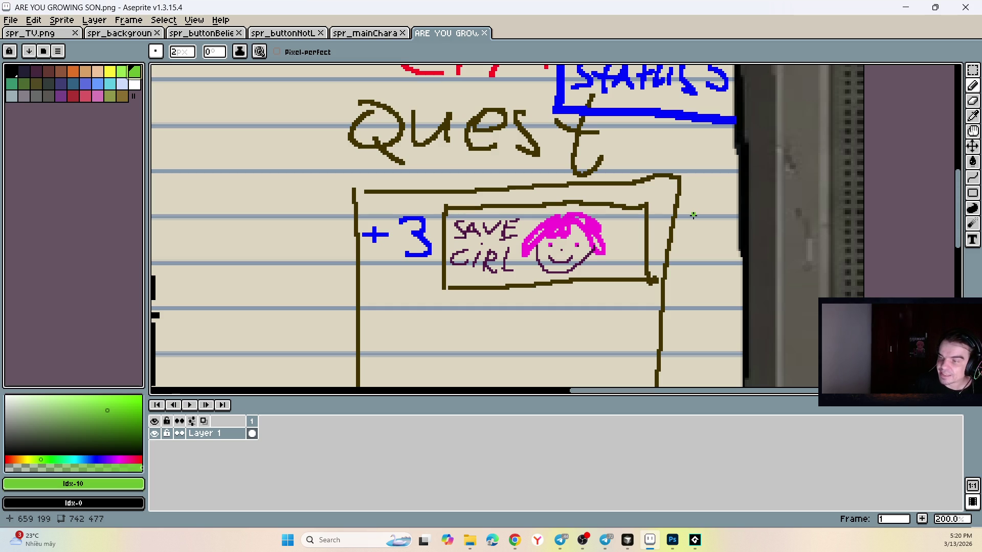
pyautogui.scroll(-5, 402, 135)
pyautogui.scroll(2, 402, 135)
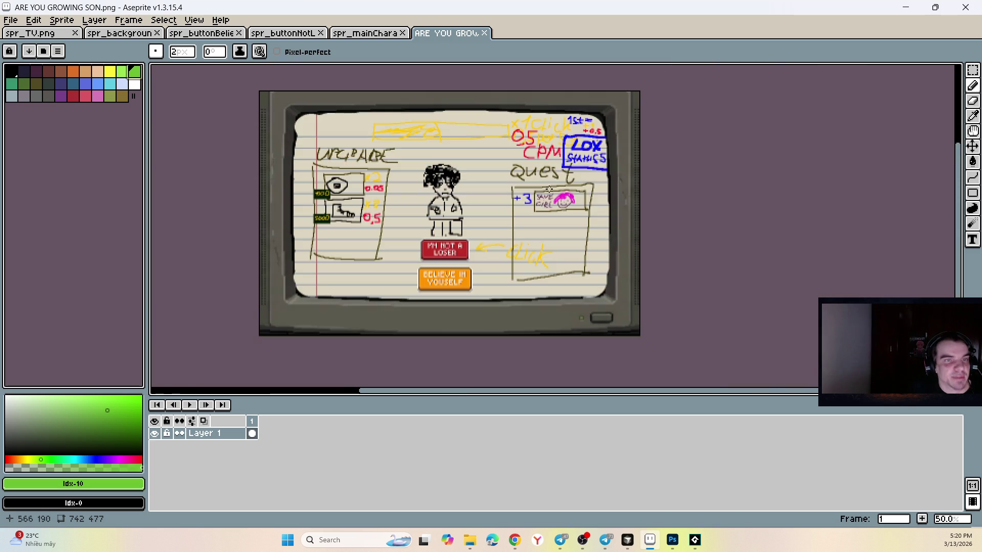
pyautogui.scroll(-1, 402, 135)
pyautogui.scroll(3, 402, 135)
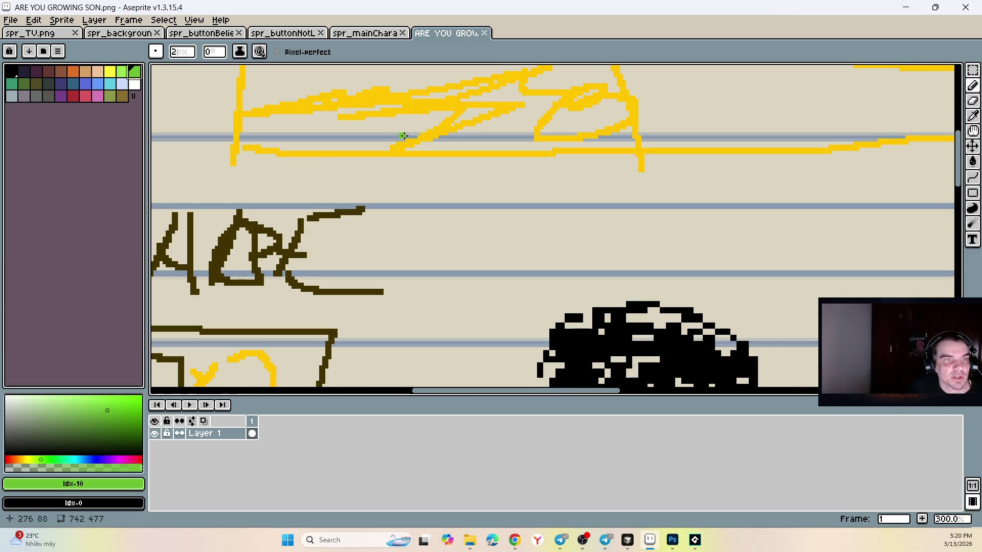
# - Pick yellow and add dense scribbling to the left part of the top bar
pyautogui.keyDown('alt'); pyautogui.click(427, 105); pyautogui.keyUp('alt')
pyautogui.scroll(-3, 445, 105)
pyautogui.scroll(2, 445, 105)
pyautogui.moveTo(445, 105)
pyautogui.mouseDown()
pyautogui.moveTo(450, 99)
pyautogui.moveTo(359, 98)
pyautogui.moveTo(392, 132)
pyautogui.moveTo(445, 131)
pyautogui.moveTo(532, 92)
pyautogui.moveTo(576, 88)
pyautogui.moveTo(568, 125)
pyautogui.moveTo(527, 91)
pyautogui.moveTo(507, 136)
pyautogui.moveTo(490, 129)
pyautogui.mouseUp()
pyautogui.scroll(-4, 490, 130)
pyautogui.scroll(4, 798, 192)
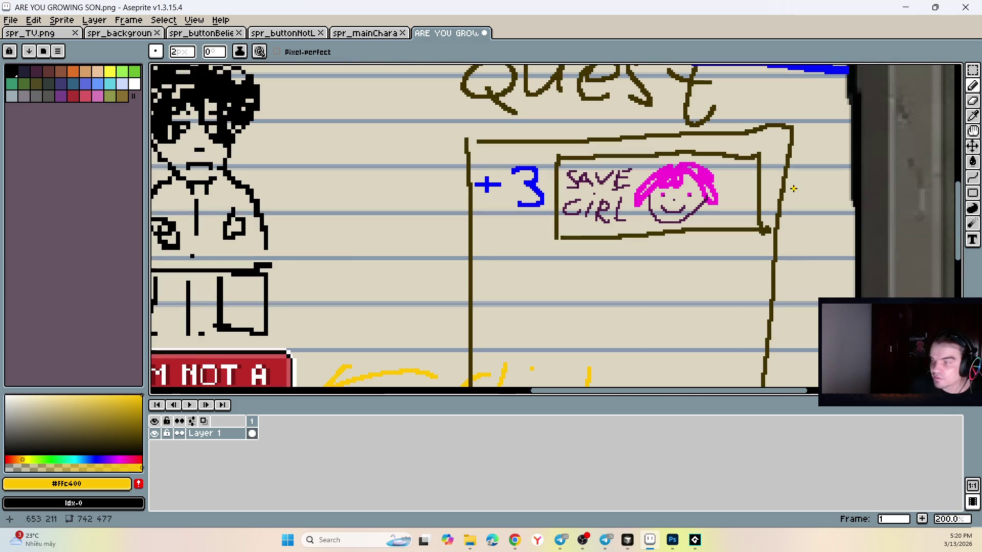
pyautogui.scroll(1, 799, 184)
pyautogui.moveTo(800, 182); pyautogui.dragTo(684, 221)
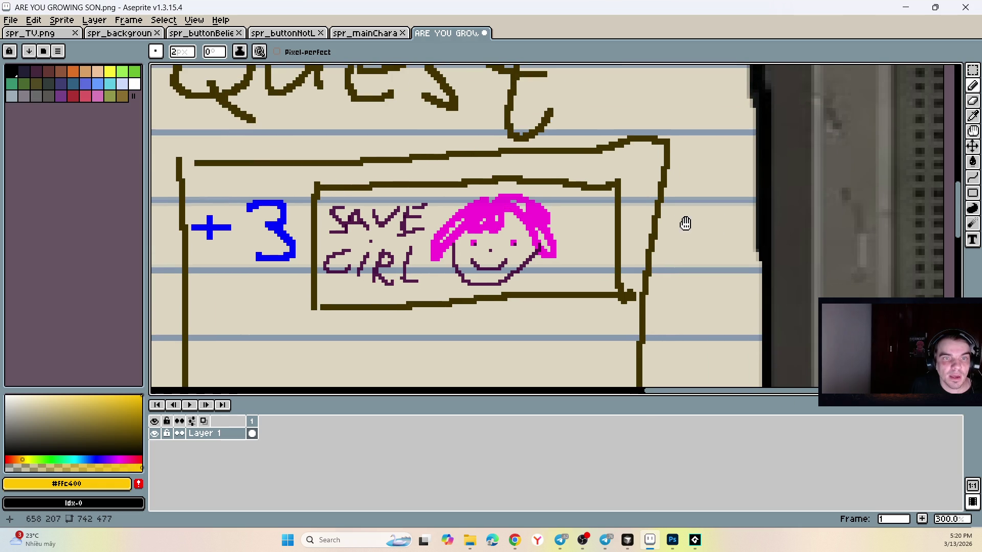
# - Set the drawing colour to a fully saturated, bright green
pyautogui.click(37, 460)
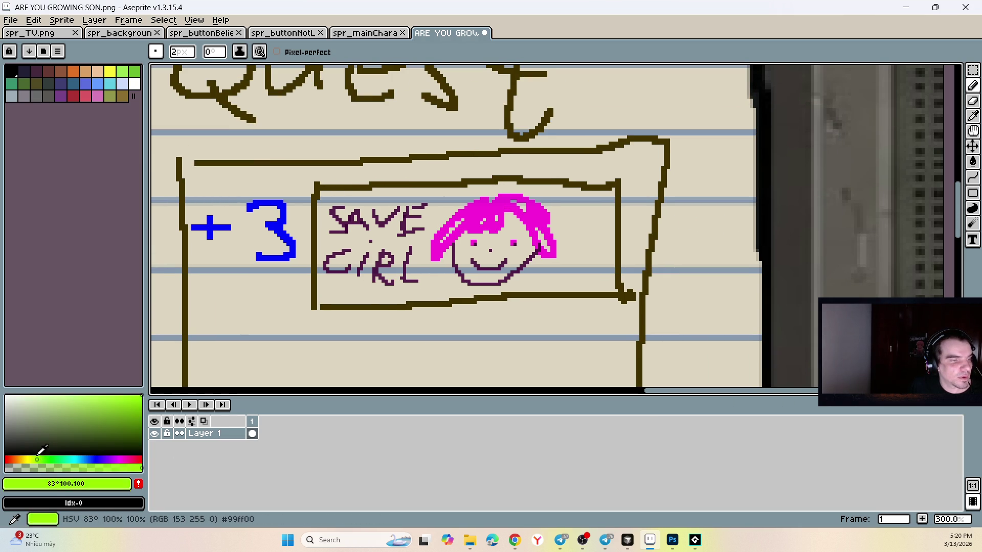
pyautogui.click(131, 402)
pyautogui.click(141, 396)
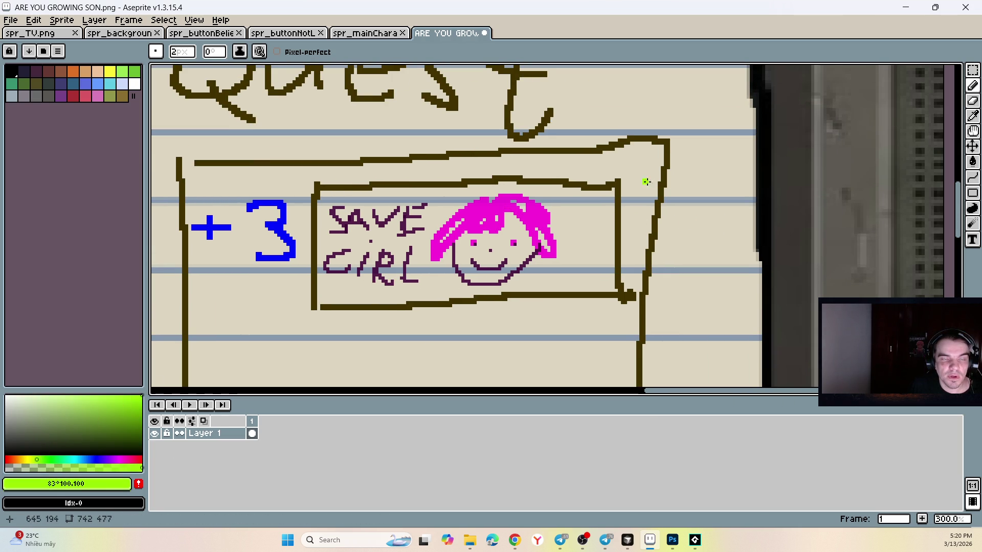
pyautogui.moveTo(199, 220); pyautogui.dragTo(555, 201)
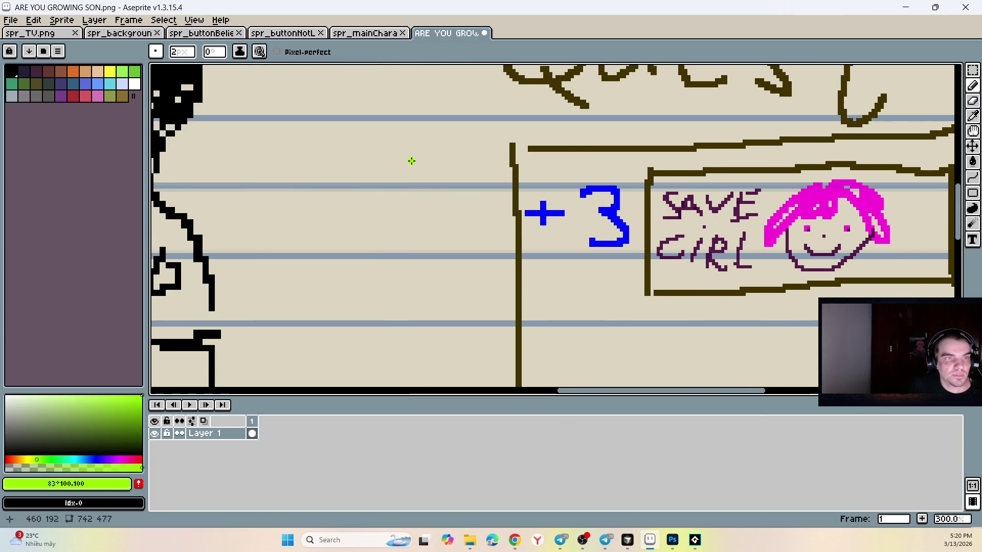
# - Draw a large green 50% left of the +3 reward
pyautogui.moveTo(410, 158)
pyautogui.mouseDown()
pyautogui.moveTo(445, 158)
pyautogui.moveTo(407, 191)
pyautogui.mouseUp()
pyautogui.moveTo(460, 156); pyautogui.dragTo(458, 158)
pyautogui.moveTo(516, 151); pyautogui.dragTo(484, 214)
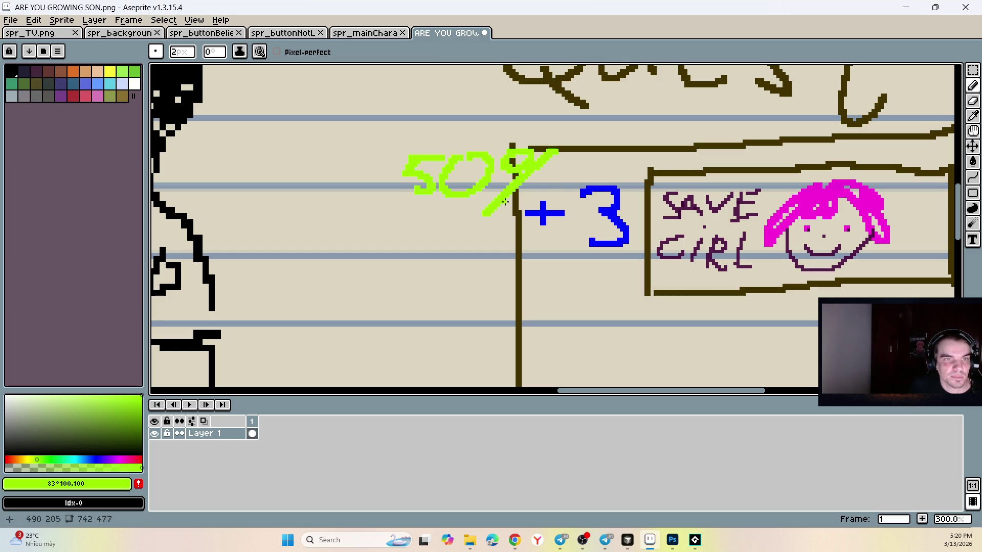
pyautogui.moveTo(527, 176); pyautogui.dragTo(521, 182)
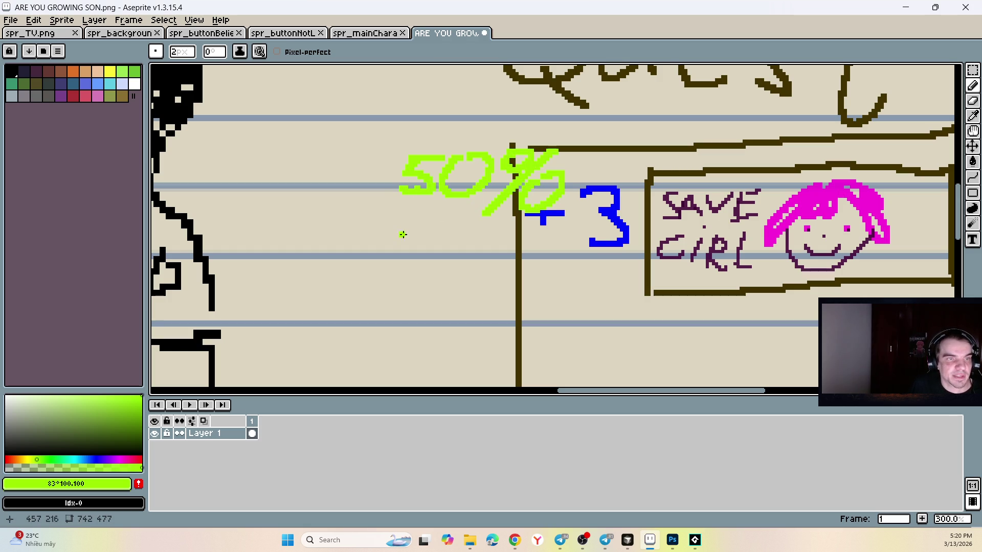
# - Letter the word SUCESS in green beneath the 50%
pyautogui.moveTo(409, 216)
pyautogui.mouseDown()
pyautogui.moveTo(385, 254)
pyautogui.moveTo(445, 248)
pyautogui.moveTo(467, 258)
pyautogui.mouseUp()
pyautogui.moveTo(486, 226)
pyautogui.mouseDown()
pyautogui.moveTo(480, 261)
pyautogui.moveTo(511, 224)
pyautogui.mouseUp()
pyautogui.moveTo(483, 241); pyautogui.dragTo(507, 258)
pyautogui.moveTo(513, 223)
pyautogui.mouseDown()
pyautogui.moveTo(531, 220)
pyautogui.moveTo(523, 262)
pyautogui.mouseUp()
pyautogui.moveTo(579, 221); pyautogui.dragTo(561, 264)
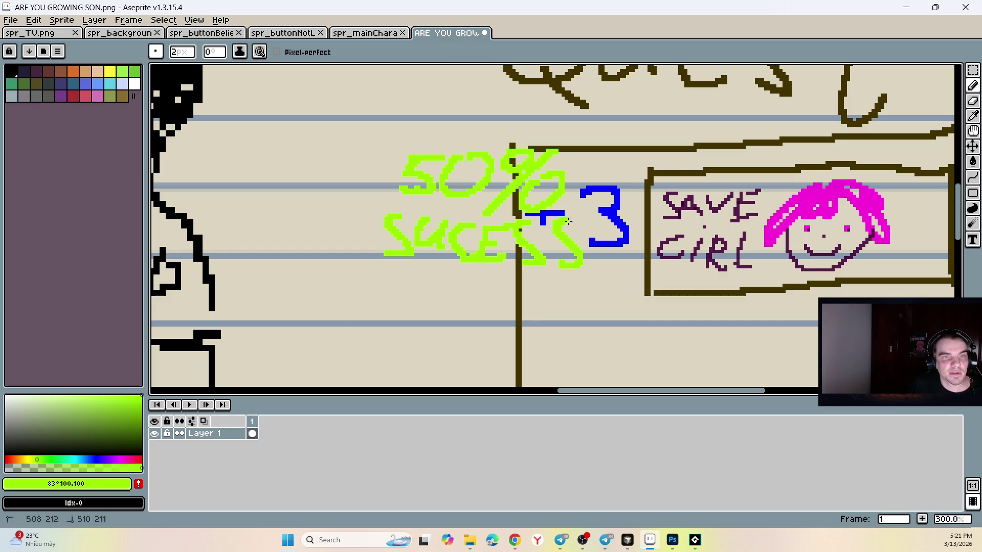
pyautogui.scroll(-1, 581, 233)
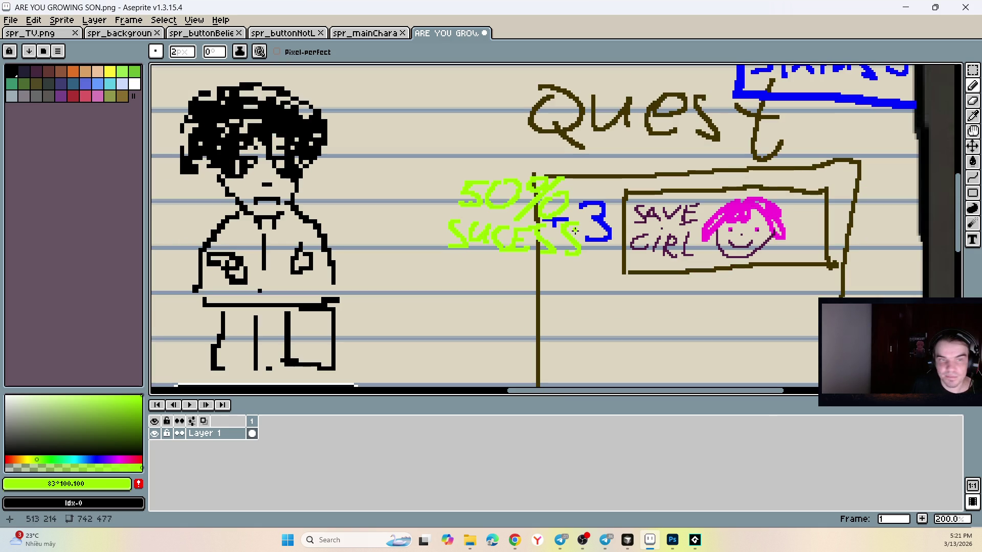
pyautogui.scroll(-2, 497, 145)
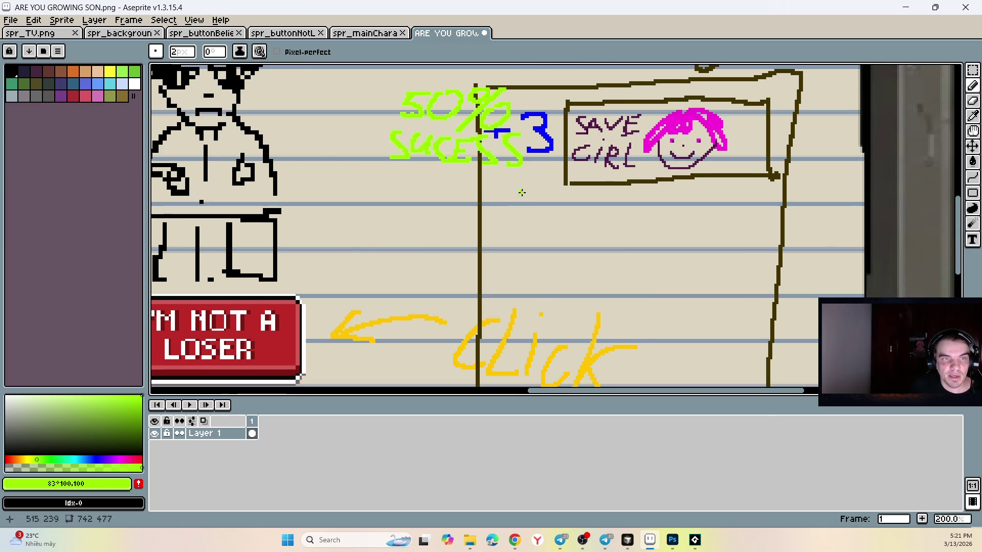
pyautogui.scroll(2, 496, 145)
# - Undo the green SUCESS, the percent sign and the 50
pyautogui.hotkey('ctrl', 'z')
pyautogui.hotkey('ctrl', 'z')
pyautogui.hotkey('ctrl', 'z')
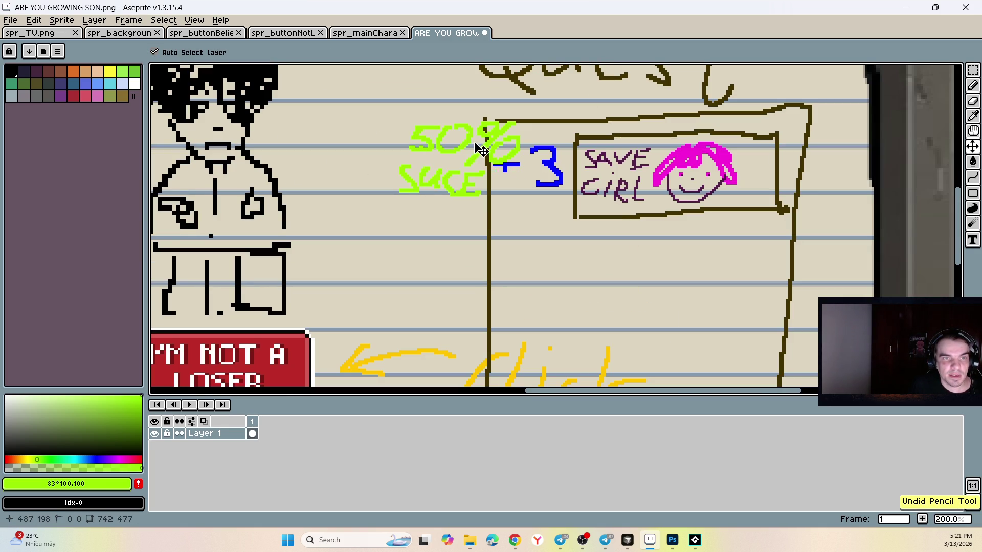
pyautogui.hotkey('ctrl', 'z')
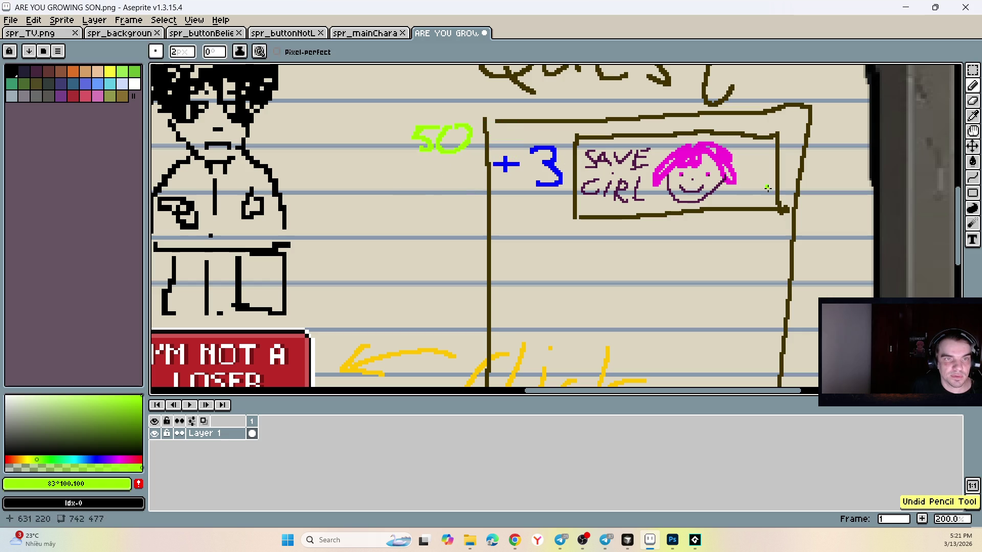
pyautogui.hotkey('ctrl', 'z')
pyautogui.scroll(2, 778, 194)
pyautogui.scroll(1, 694, 189)
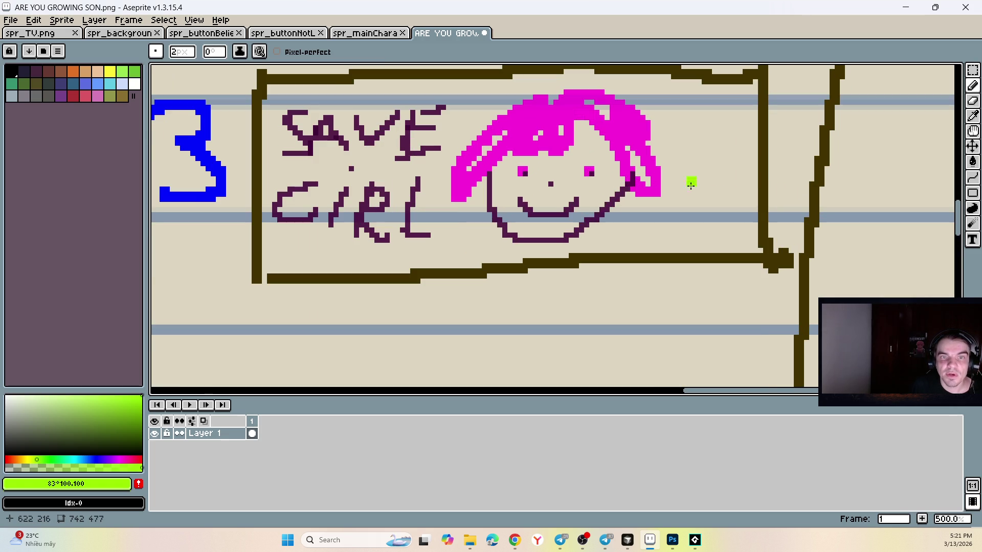
# - With a 1-pixel brush, draw a small green 50% and a line beneath it beside the girl's face
pyautogui.press('-')
pyautogui.moveTo(705, 173)
pyautogui.mouseDown()
pyautogui.moveTo(683, 173)
pyautogui.moveTo(678, 209)
pyautogui.mouseUp()
pyautogui.moveTo(726, 172)
pyautogui.mouseDown()
pyautogui.moveTo(747, 184)
pyautogui.moveTo(727, 162)
pyautogui.mouseUp()
pyautogui.moveTo(774, 163)
pyautogui.mouseDown()
pyautogui.moveTo(781, 192)
pyautogui.moveTo(762, 220)
pyautogui.mouseUp()
pyautogui.moveTo(783, 204)
pyautogui.mouseDown()
pyautogui.moveTo(785, 228)
pyautogui.moveTo(783, 204)
pyautogui.mouseUp()
pyautogui.moveTo(685, 230)
pyautogui.mouseDown()
pyautogui.moveTo(659, 241)
pyautogui.moveTo(669, 256)
pyautogui.moveTo(737, 235)
pyautogui.moveTo(752, 261)
pyautogui.moveTo(780, 238)
pyautogui.moveTo(791, 270)
pyautogui.mouseUp()
pyautogui.moveTo(806, 232); pyautogui.dragTo(814, 276)
pyautogui.scroll(-4, 781, 246)
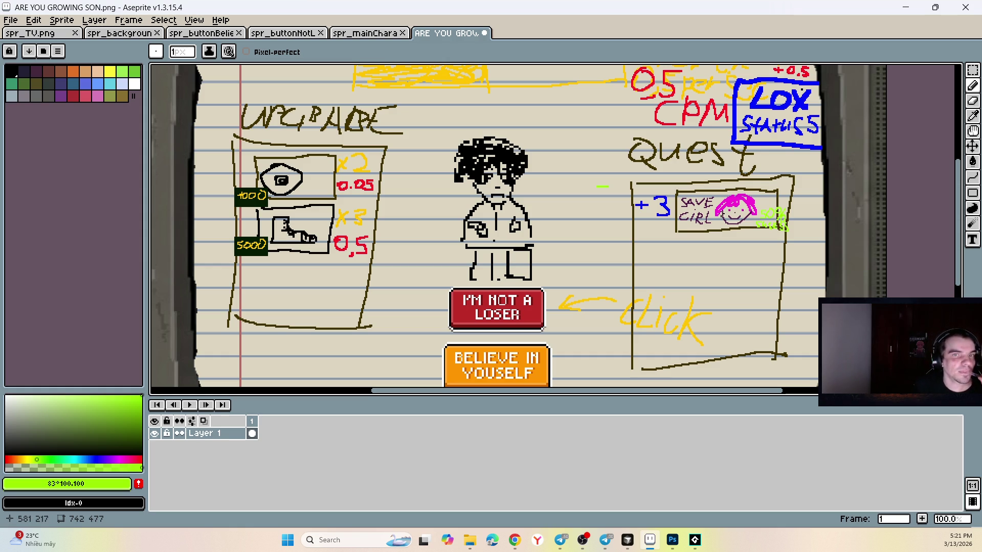
# - Undo a stray green stroke and switch the drawing colour back to yellow
pyautogui.scroll(-5, 751, 230)
pyautogui.scroll(5, 584, 162)
pyautogui.scroll(3, 559, 160)
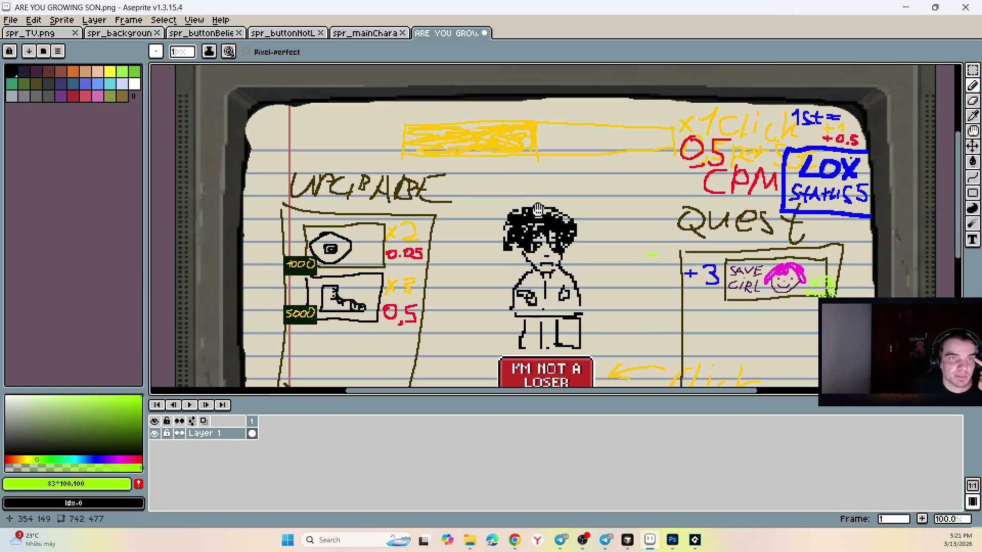
pyautogui.moveTo(562, 144)
pyautogui.mouseDown()
pyautogui.moveTo(545, 202)
pyautogui.moveTo(467, 184)
pyautogui.moveTo(401, 96)
pyautogui.moveTo(213, 101)
pyautogui.moveTo(423, 106)
pyautogui.mouseUp()
pyautogui.hotkey('ctrl', 'z')
pyautogui.keyDown('alt'); pyautogui.click(566, 128); pyautogui.keyUp('alt')
# - Fill gaps along the yellow block's edges and sketch a faint line toward the click arrow
pyautogui.moveTo(361, 98)
pyautogui.mouseDown()
pyautogui.moveTo(283, 101)
pyautogui.moveTo(278, 210)
pyautogui.moveTo(292, 234)
pyautogui.moveTo(289, 225)
pyautogui.moveTo(388, 214)
pyautogui.moveTo(378, 229)
pyautogui.moveTo(724, 219)
pyautogui.mouseUp()
pyautogui.moveTo(807, 226)
pyautogui.mouseDown()
pyautogui.moveTo(706, 226)
pyautogui.moveTo(716, 221)
pyautogui.moveTo(472, 190)
pyautogui.mouseUp()
pyautogui.moveTo(369, 130)
pyautogui.mouseDown()
pyautogui.moveTo(310, 128)
pyautogui.moveTo(271, 106)
pyautogui.moveTo(271, 160)
pyautogui.moveTo(346, 132)
pyautogui.moveTo(512, 110)
pyautogui.moveTo(711, 110)
pyautogui.moveTo(566, 215)
pyautogui.mouseUp()
pyautogui.scroll(-5, 566, 215)
pyautogui.scroll(5, 565, 215)
pyautogui.scroll(-5, 566, 215)
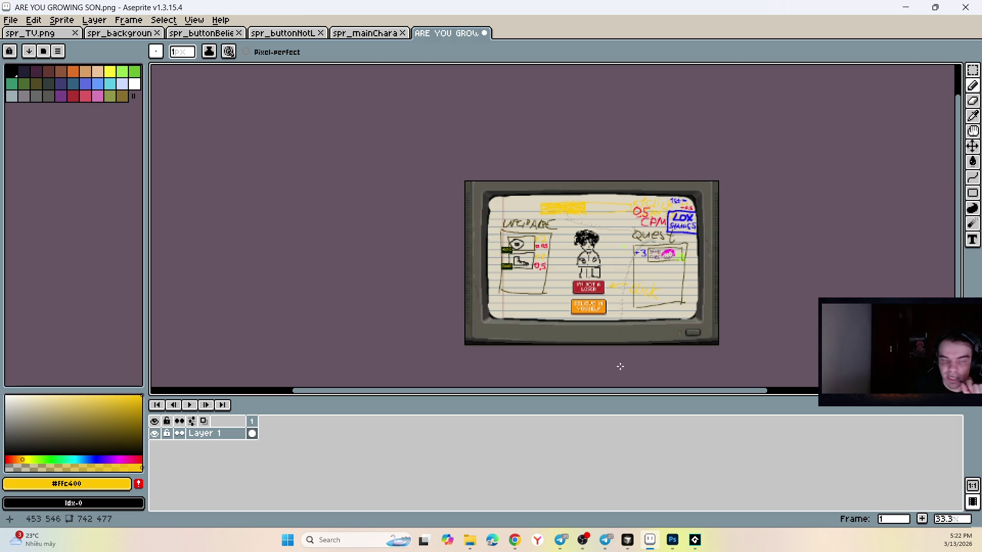
pyautogui.scroll(4, 635, 271)
pyautogui.scroll(-4, 653, 247)
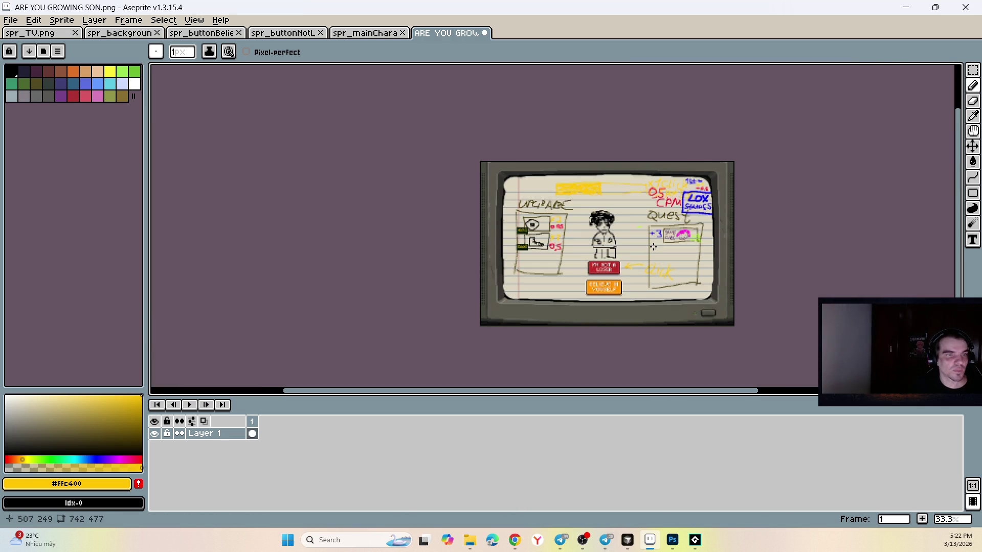
pyautogui.moveTo(654, 247); pyautogui.dragTo(635, 262)
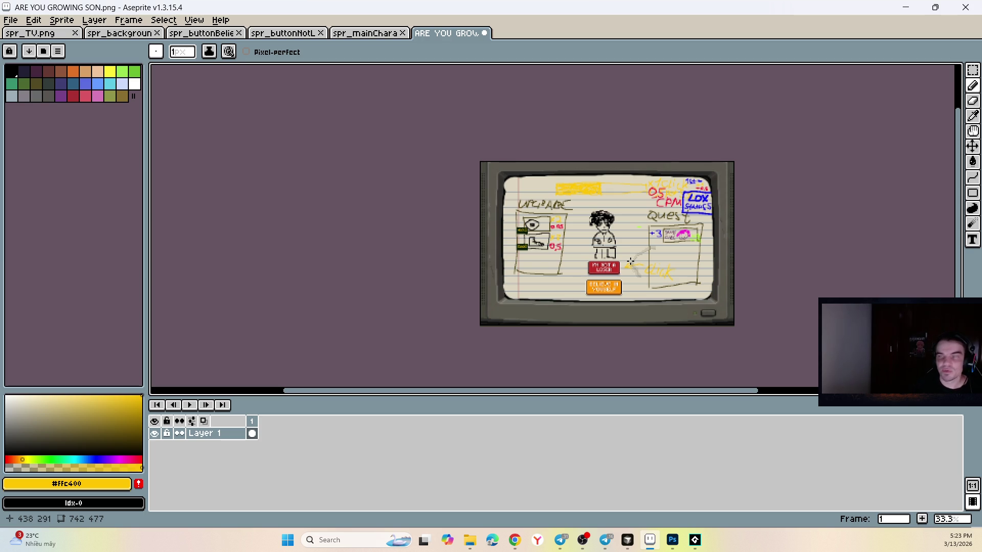
# - Save 'ARE YOU GROWING SON.png' with Ctrl+S, then glance at the browser window
pyautogui.scroll(5, 665, 274)
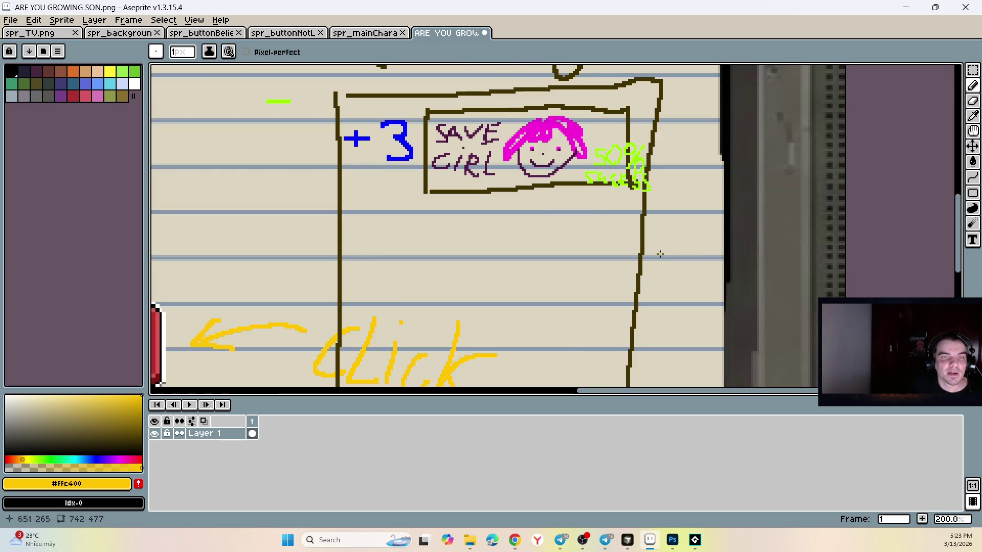
pyautogui.scroll(-4, 659, 222)
pyautogui.hotkey('ctrl', 's')
pyautogui.scroll(4, 659, 225)
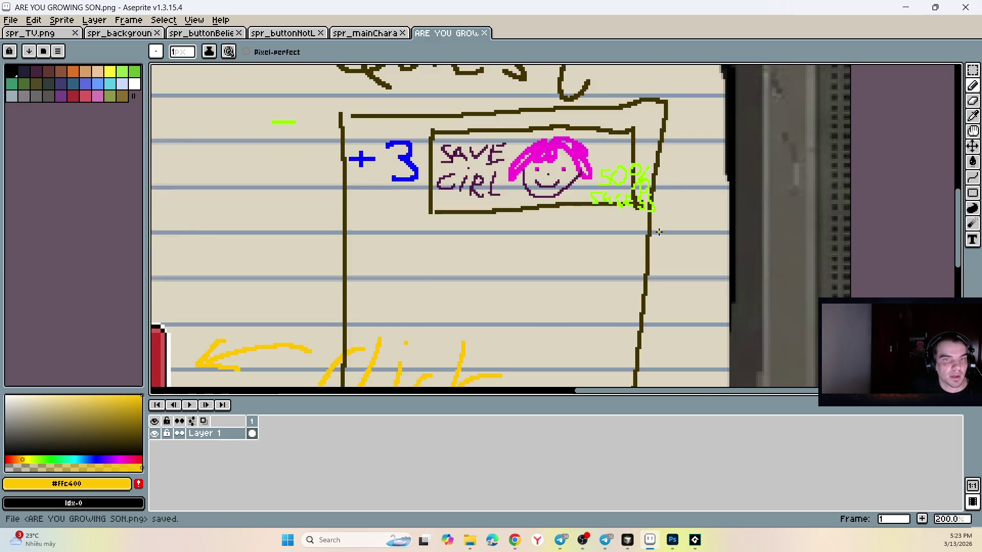
pyautogui.scroll(-4, 665, 241)
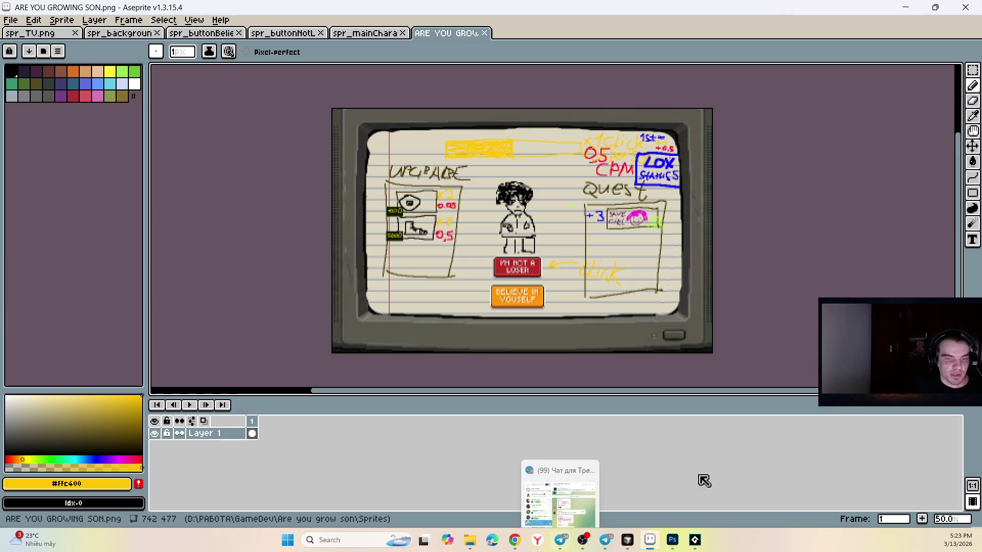
pyautogui.click(515, 540)
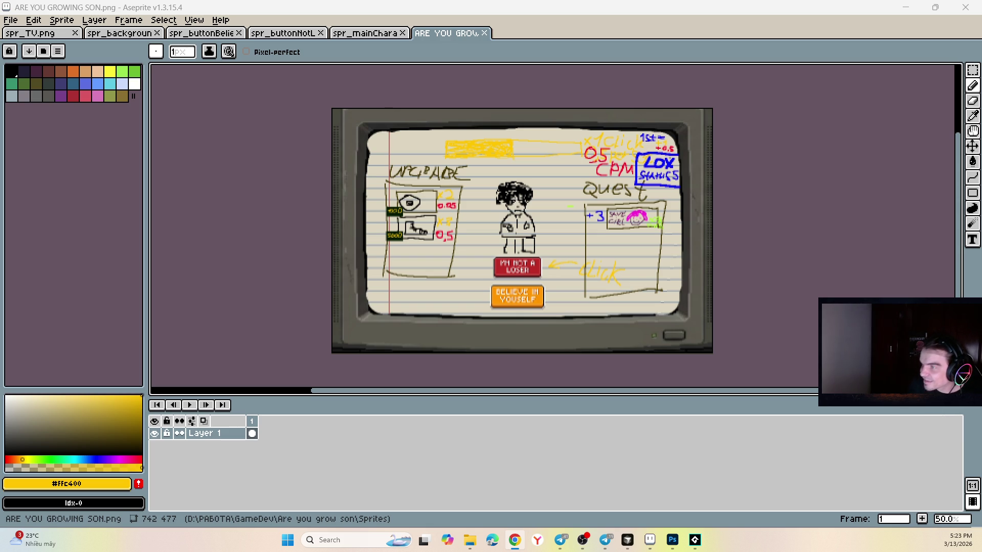
# - Paste the ARE YA WINNING, SON? image, try shrinking it, then undo the paste
pyautogui.hotkey('ctrl', 'a')
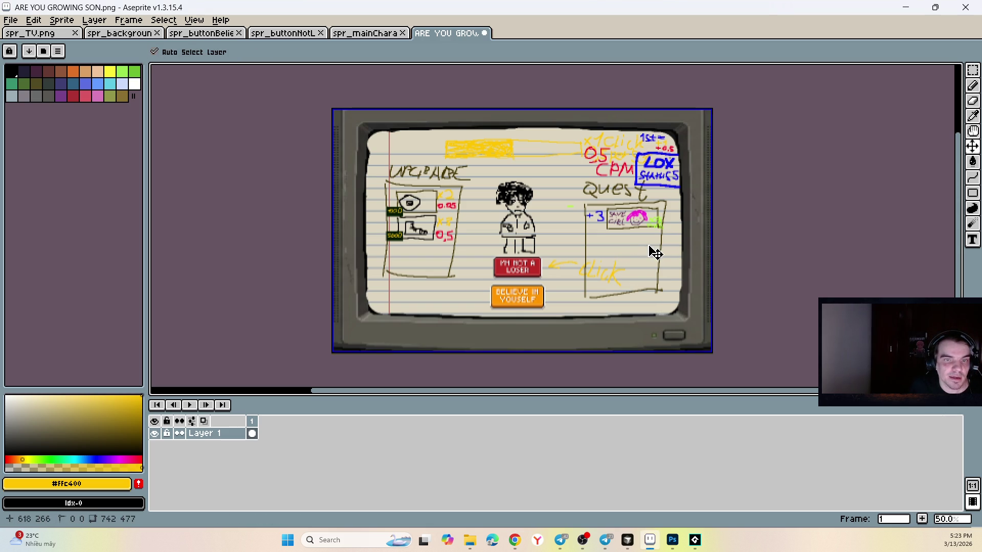
pyautogui.hotkey('ctrl', 'v')
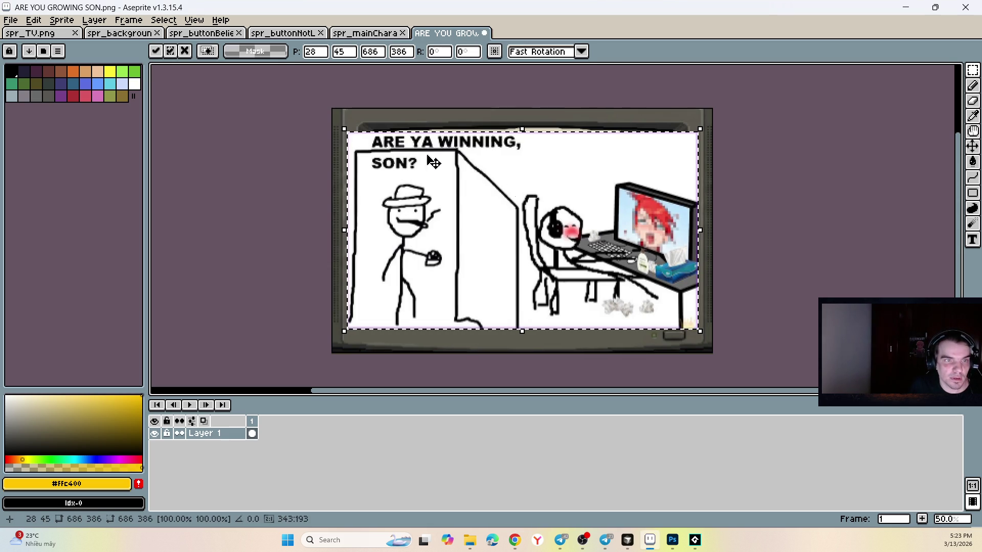
pyautogui.moveTo(340, 124)
pyautogui.mouseDown()
pyautogui.moveTo(555, 220)
pyautogui.moveTo(575, 240)
pyautogui.moveTo(557, 258)
pyautogui.mouseUp()
pyautogui.press('Return')
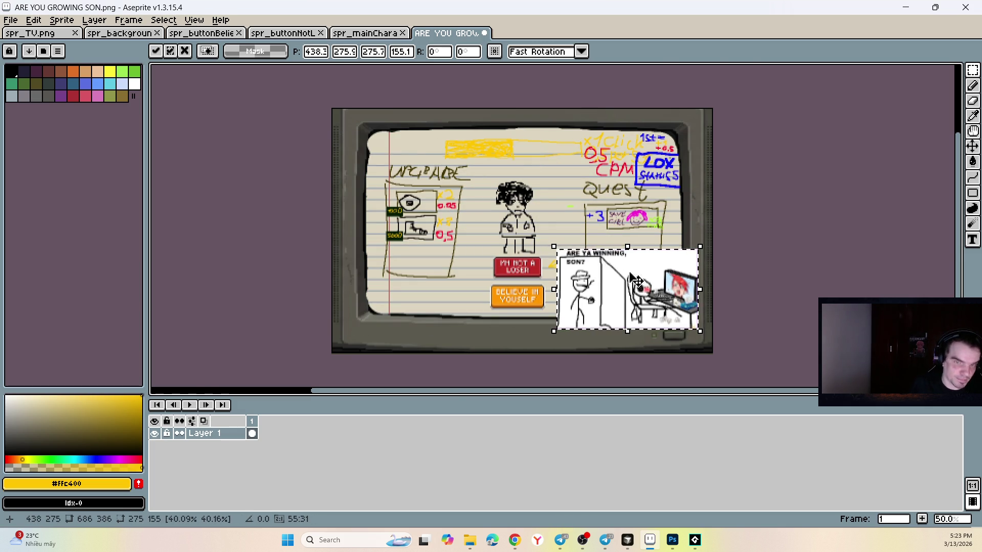
pyautogui.scroll(4, 614, 291)
pyautogui.scroll(-3, 587, 296)
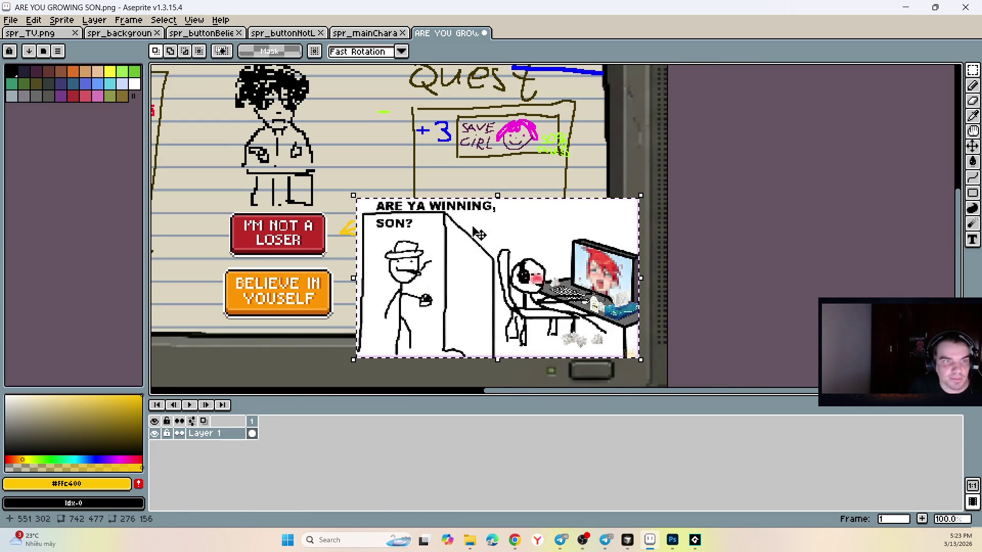
pyautogui.moveTo(354, 196); pyautogui.dragTo(424, 238)
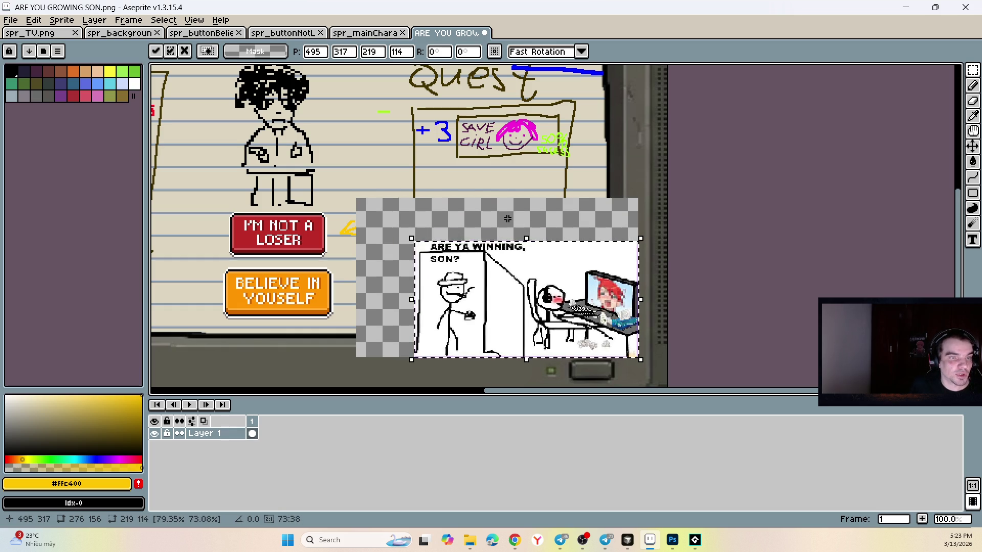
pyautogui.hotkey('ctrl', 'z')
pyautogui.scroll(-2, 418, 256)
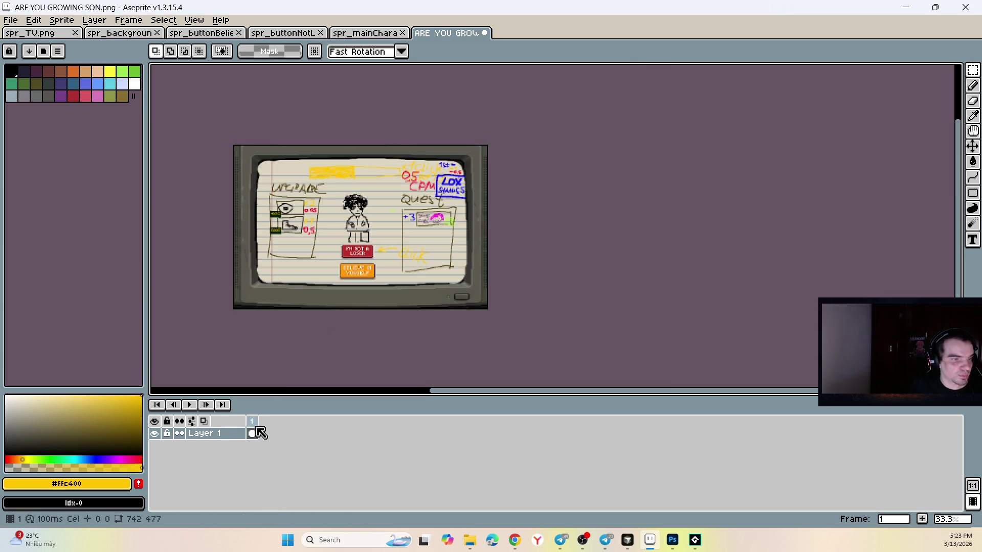
# - Create Layer 2 above Layer 1 and paste the meme there, scaled to 238x134 pixels
pyautogui.rightClick(199, 435)
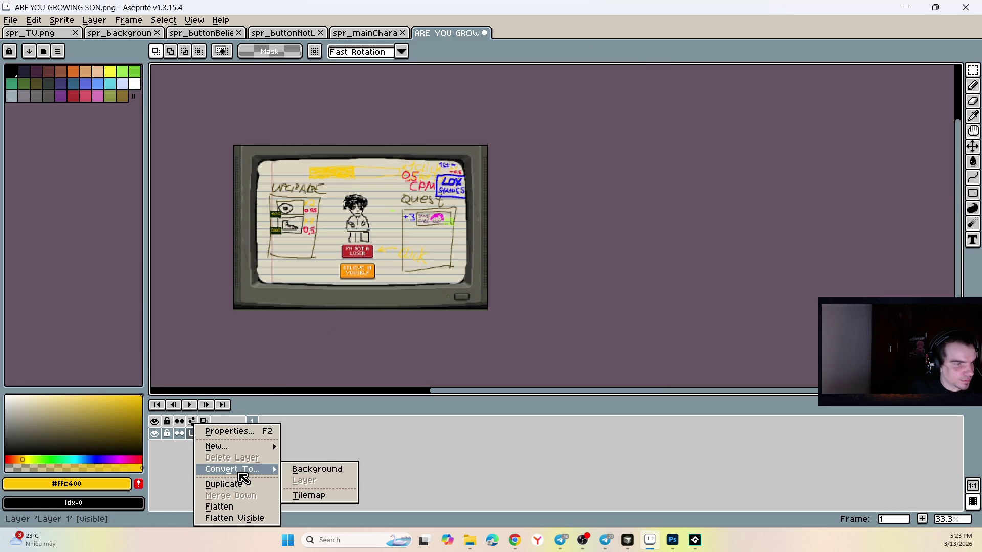
pyautogui.moveTo(258, 450)
pyautogui.click(314, 447)
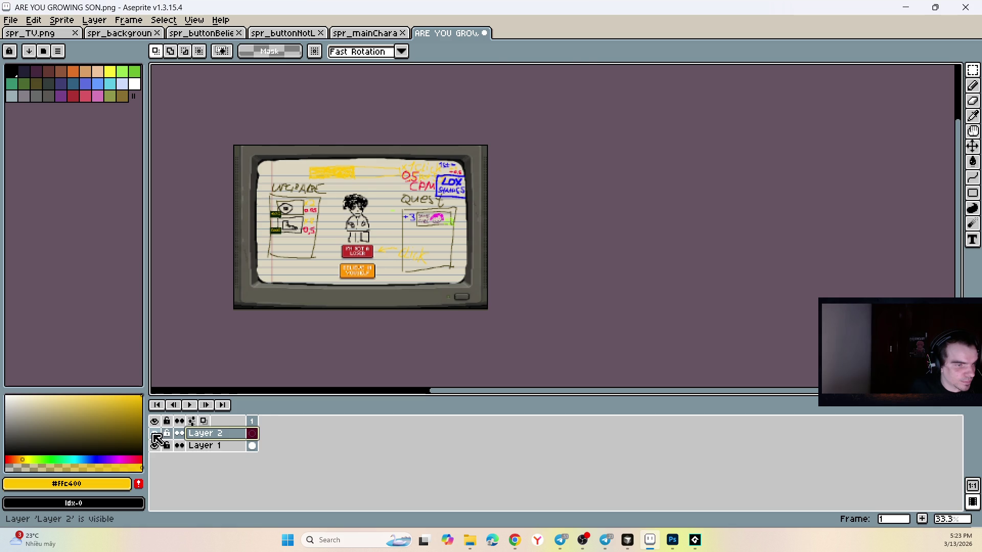
pyautogui.hotkey('ctrl', 'v')
pyautogui.moveTo(241, 159)
pyautogui.mouseDown()
pyautogui.moveTo(371, 233)
pyautogui.moveTo(404, 280)
pyautogui.mouseUp()
pyautogui.scroll(3, 420, 276)
pyautogui.scroll(-1, 512, 218)
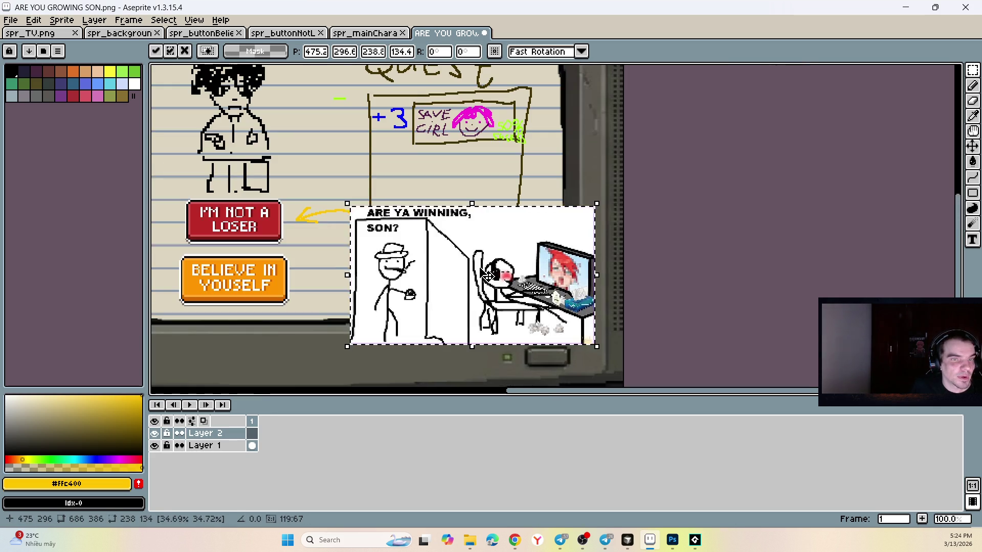
pyautogui.press('Return')
pyautogui.scroll(1, 414, 217)
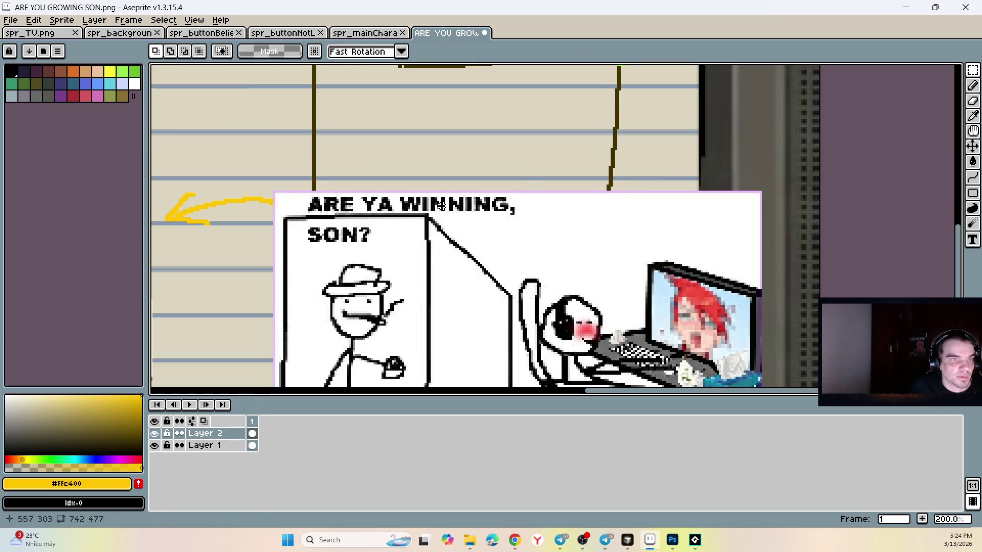
# - Eyedrop white from the meme, select the comma after WINNING, then deselect and save
pyautogui.scroll(1, 450, 217)
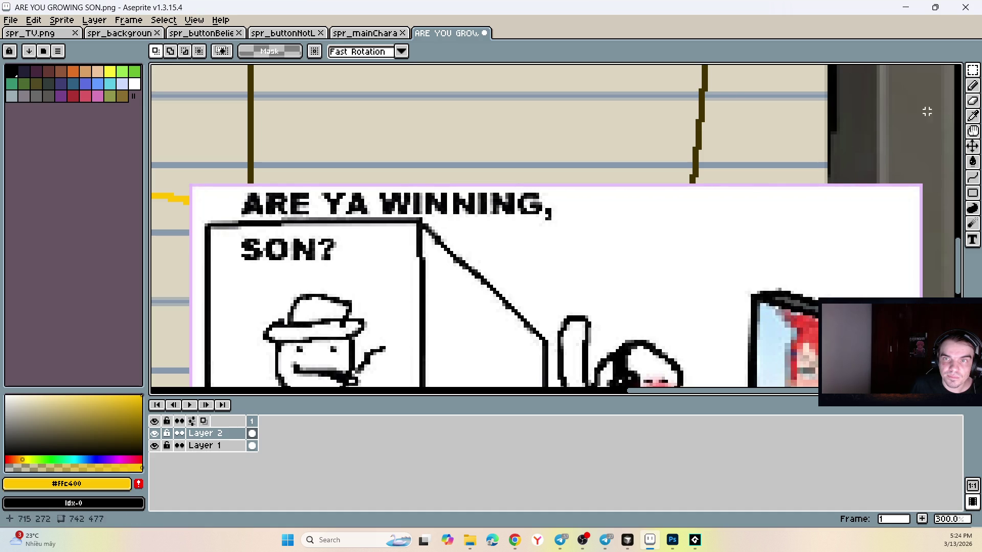
pyautogui.keyDown('alt'); pyautogui.click(585, 213); pyautogui.keyUp('alt')
pyautogui.press('m')
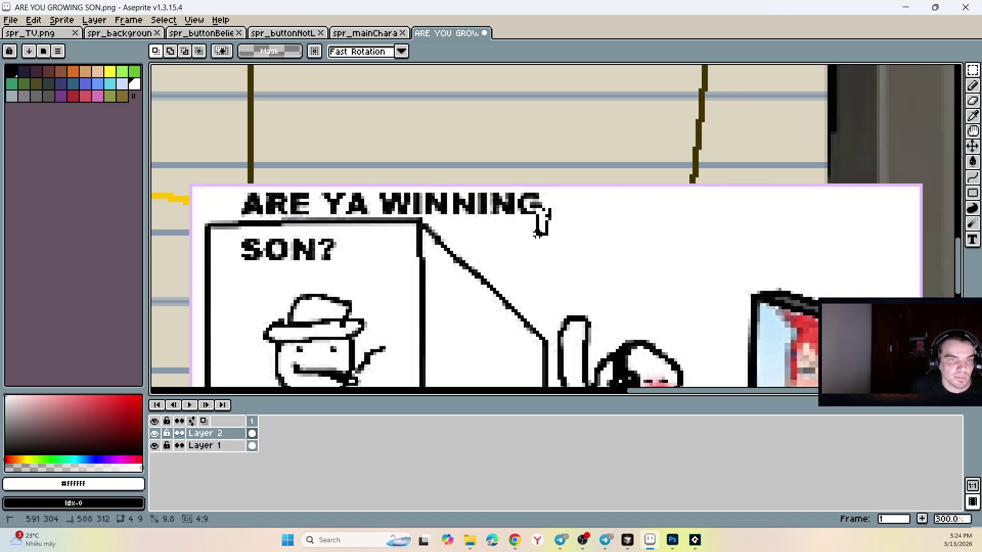
pyautogui.moveTo(542, 206); pyautogui.dragTo(563, 256)
pyautogui.hotkey('ctrl', 'd')
pyautogui.hotkey('ctrl', 's')
pyautogui.press('b')
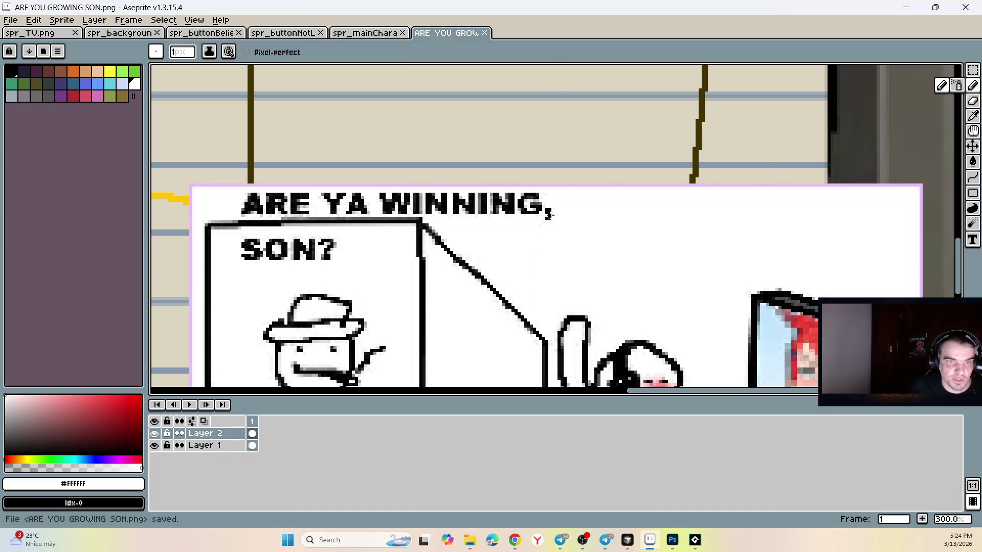
# - Erase WINNING with a smaller eraser brush, leaving ARE YA above SON?
pyautogui.press('e')
pyautogui.moveTo(572, 212)
pyautogui.mouseDown()
pyautogui.moveTo(511, 219)
pyautogui.moveTo(412, 206)
pyautogui.moveTo(441, 204)
pyautogui.mouseUp()
pyautogui.hotkey('ctrl', 'z')
pyautogui.hotkey('ctrl', 'z')
pyautogui.hotkey('ctrl', 'z')
pyautogui.scroll(-3, 444, 210)
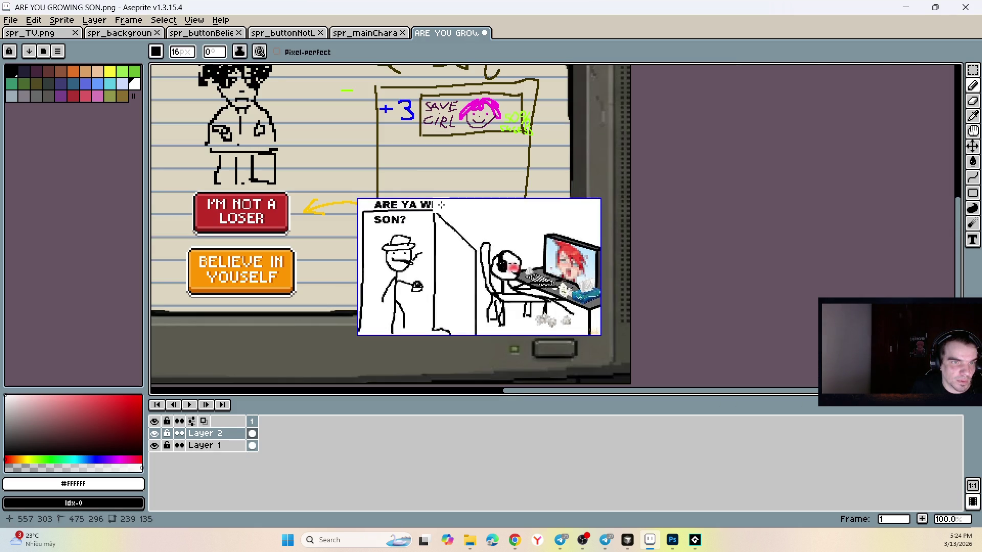
pyautogui.hotkey('ctrl', 'd')
pyautogui.press('-')
pyautogui.scroll(3, 439, 204)
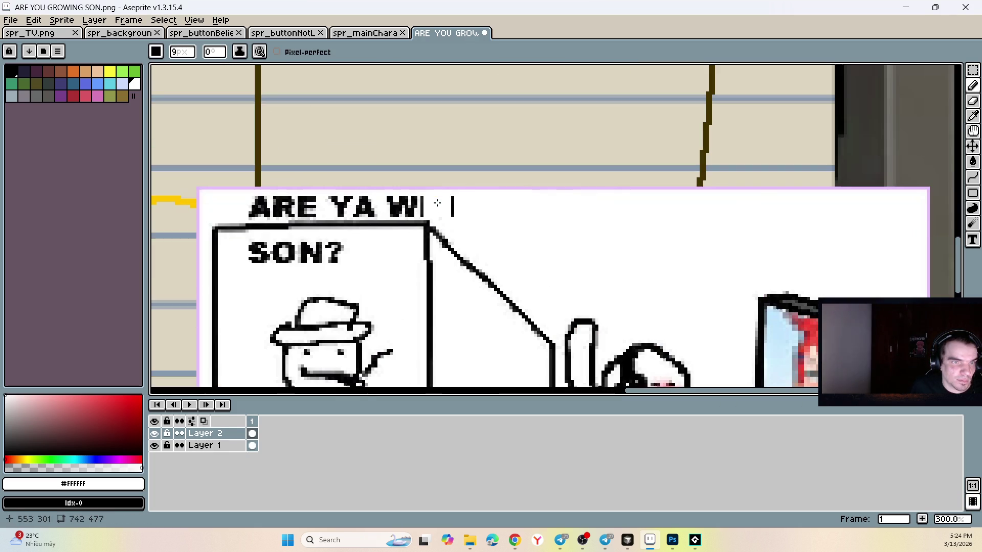
pyautogui.moveTo(449, 206); pyautogui.dragTo(402, 207)
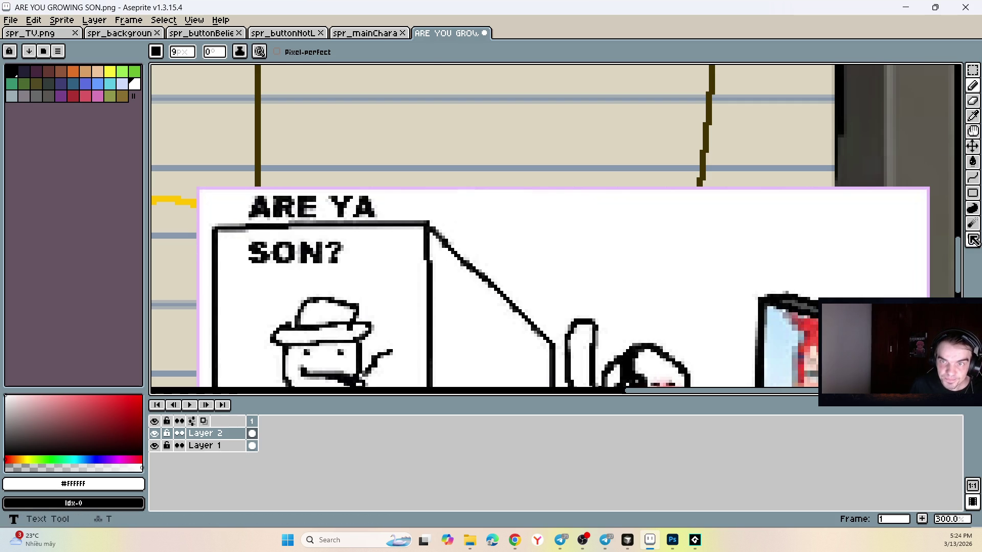
# - Try typing red text in a box where WINNING was, then undo it
pyautogui.click(973, 192)
pyautogui.moveTo(388, 196)
pyautogui.mouseDown()
pyautogui.moveTo(566, 237)
pyautogui.moveTo(695, 244)
pyautogui.mouseUp()
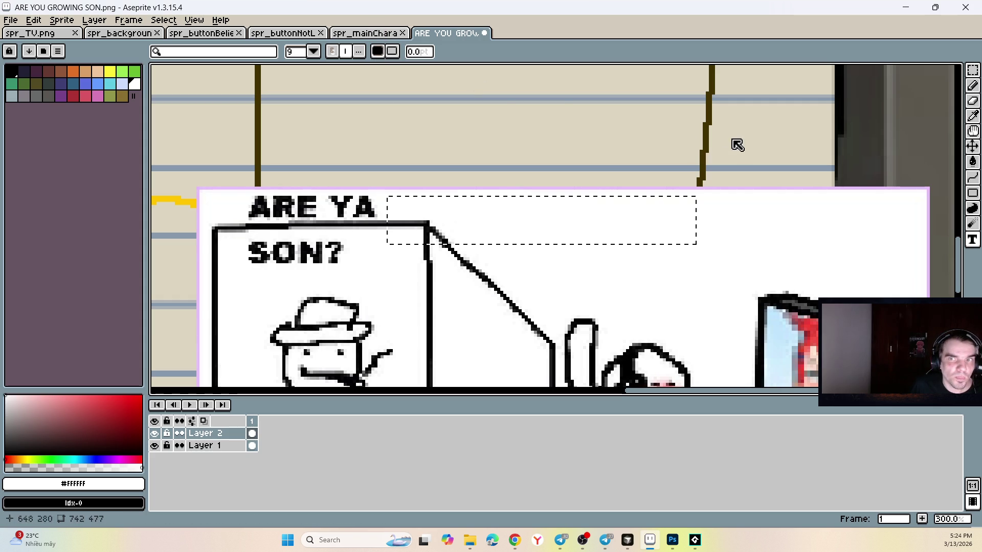
pyautogui.click(142, 397)
pyautogui.write('G')
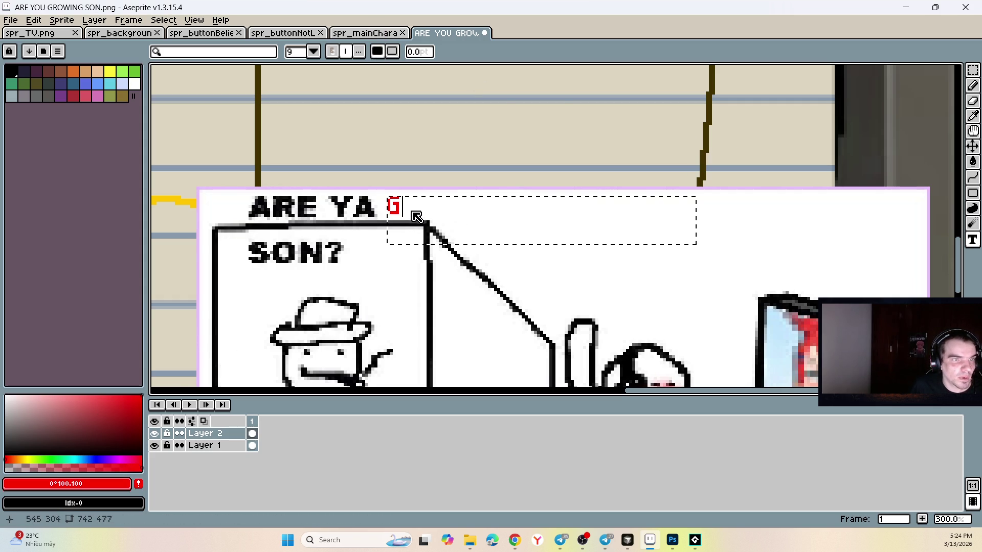
pyautogui.write('RO')
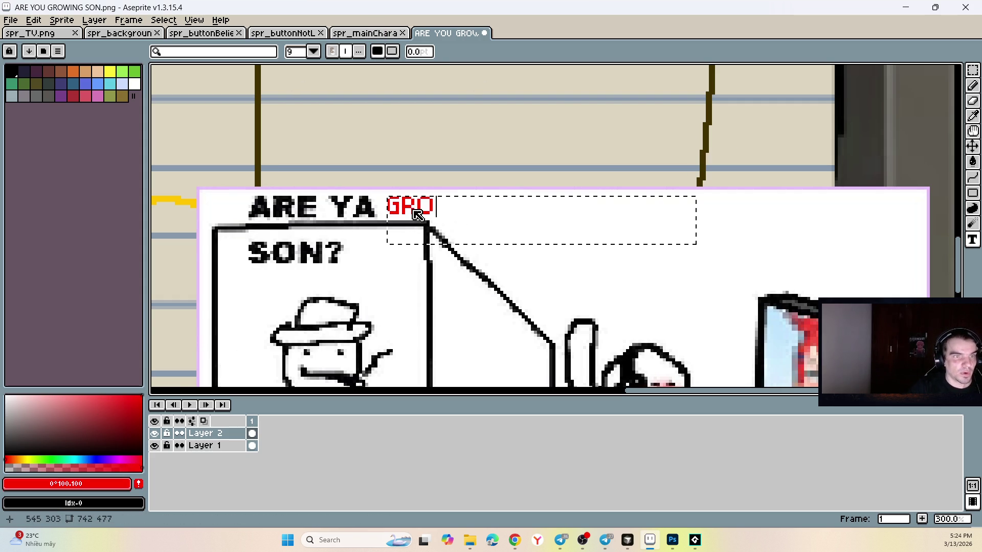
pyautogui.write('WING')
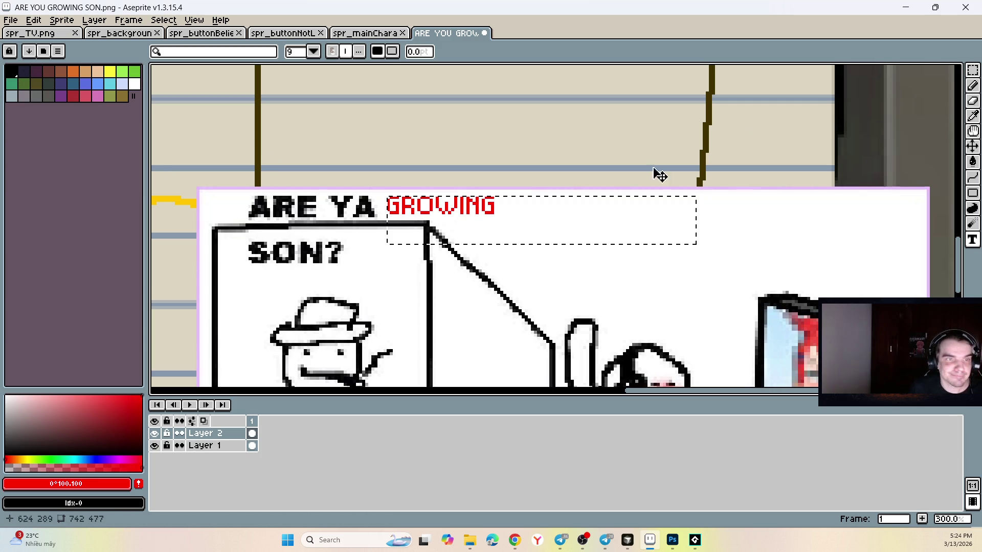
pyautogui.write('m')
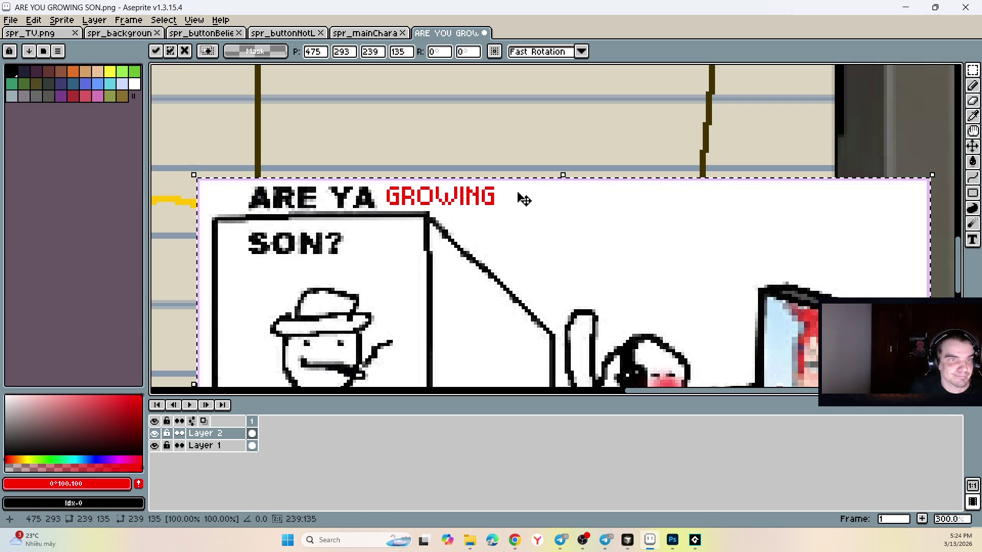
pyautogui.hotkey('ctrl', 'z')
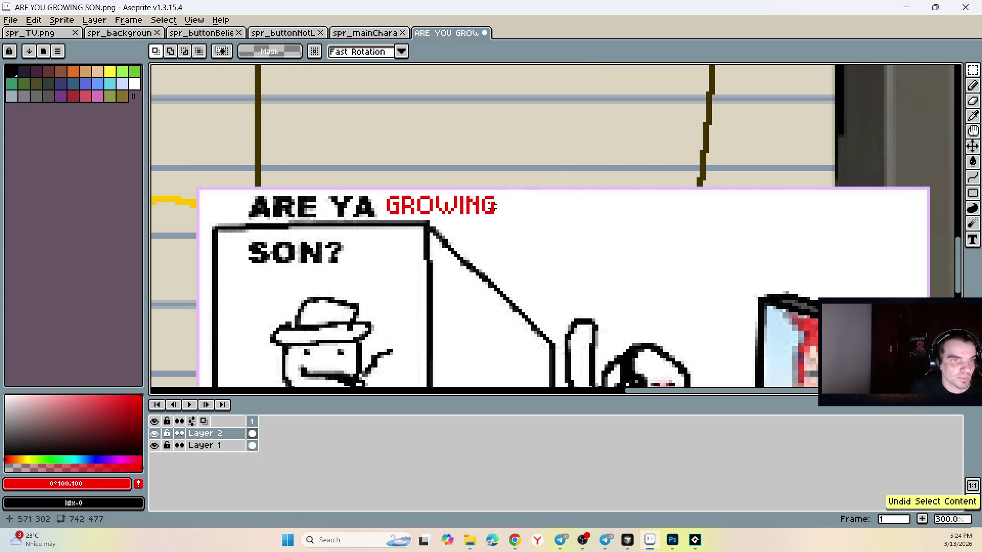
pyautogui.hotkey('ctrl', 'z')
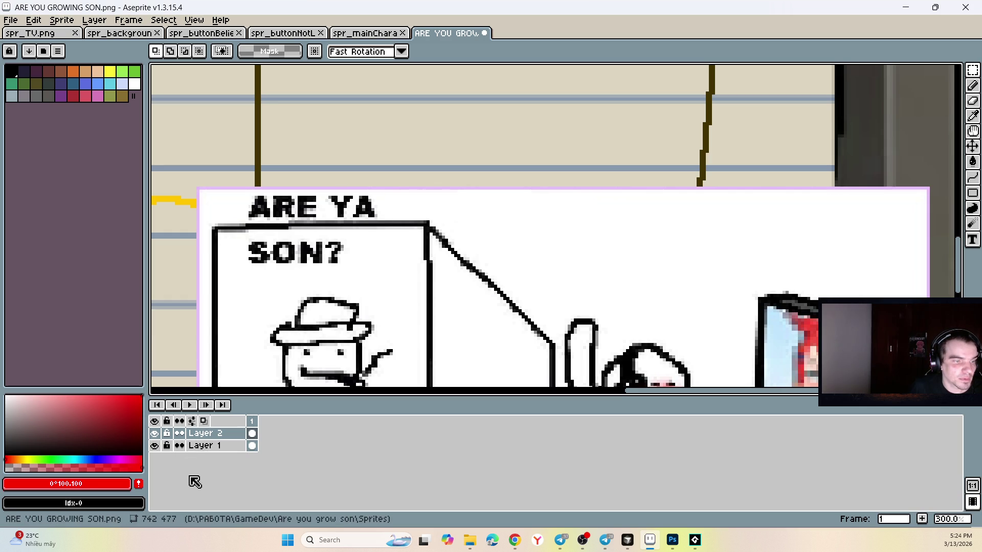
# - Create Layer 3 and try a red-to-black gradient in a selection, then undo it
pyautogui.rightClick(215, 433)
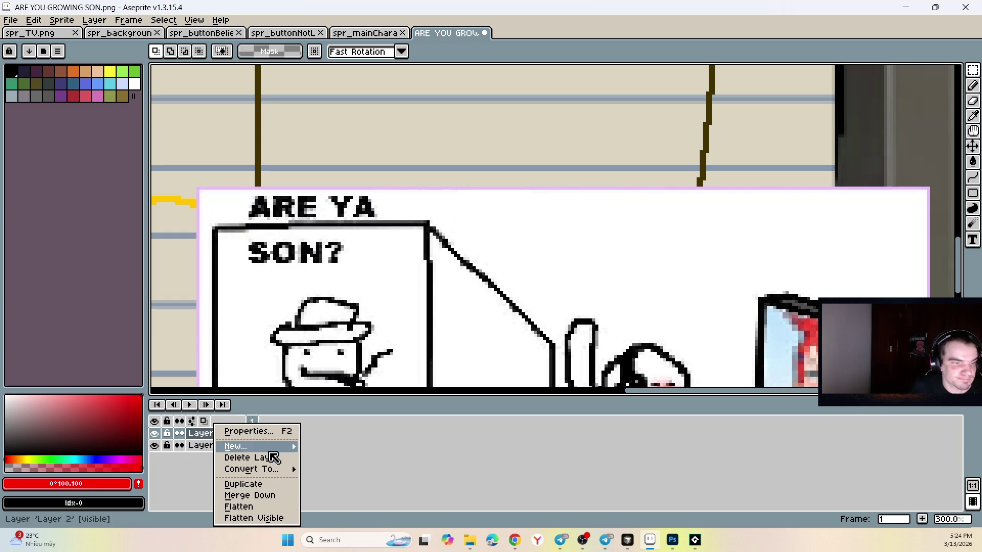
pyautogui.moveTo(287, 446)
pyautogui.click(337, 446)
pyautogui.moveTo(388, 195)
pyautogui.mouseDown()
pyautogui.moveTo(514, 250)
pyautogui.moveTo(642, 284)
pyautogui.mouseUp()
pyautogui.hotkey('shift', 'g')
pyautogui.moveTo(560, 256); pyautogui.dragTo(458, 219)
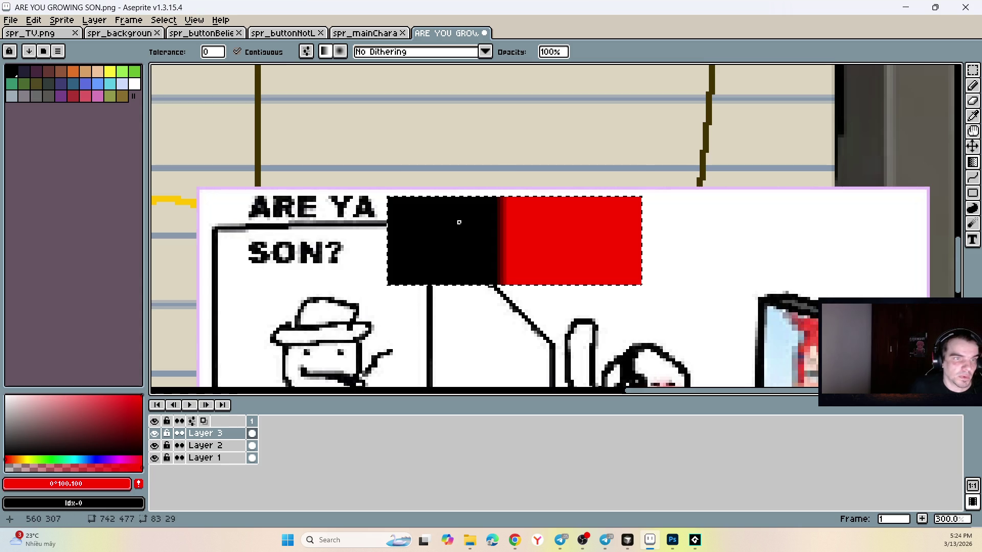
pyautogui.hotkey('ctrl', 'z')
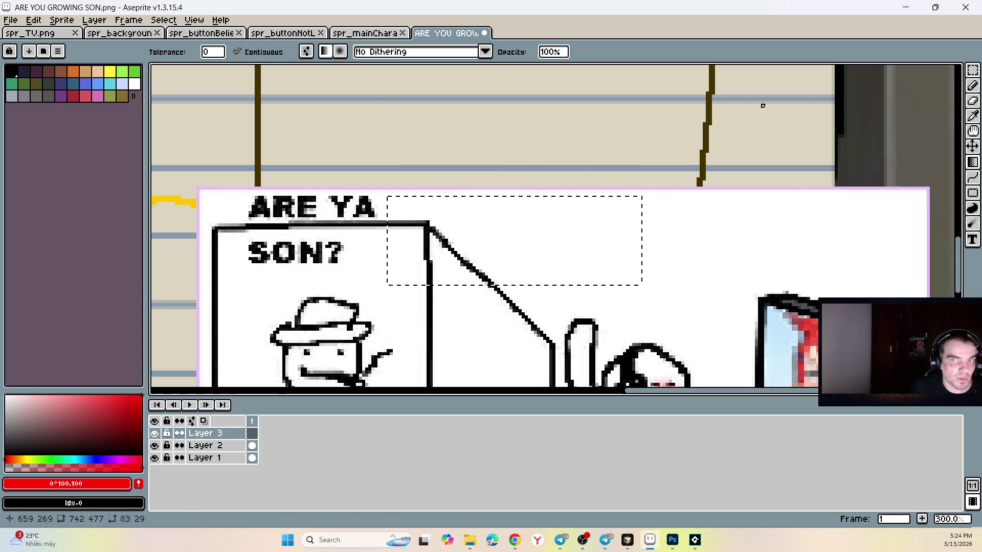
pyautogui.press('t')
pyautogui.hotkey('ctrl', 'z')
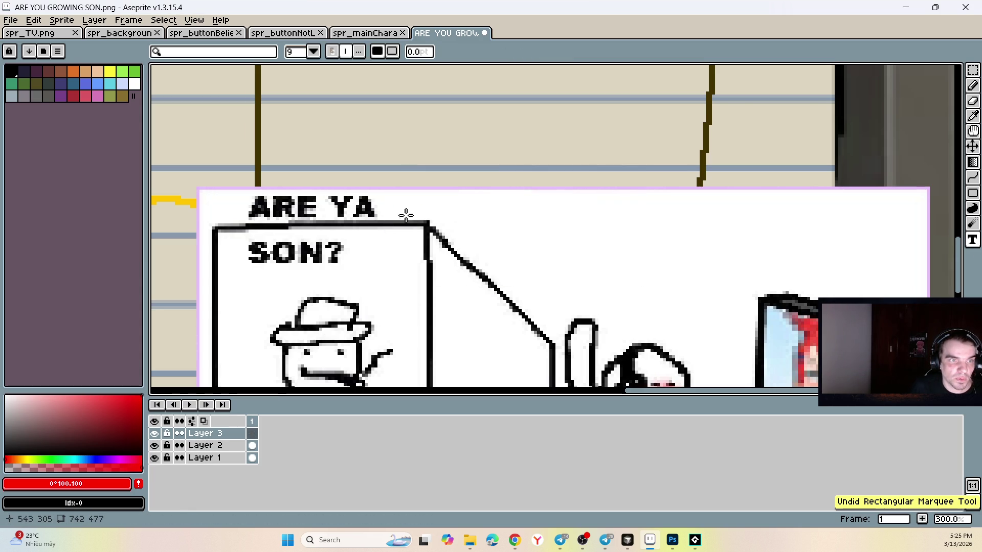
# - Type GROWING right of ARE YA at size 24 in a pixel font
pyautogui.moveTo(389, 200); pyautogui.dragTo(647, 284)
pyautogui.write('GR')
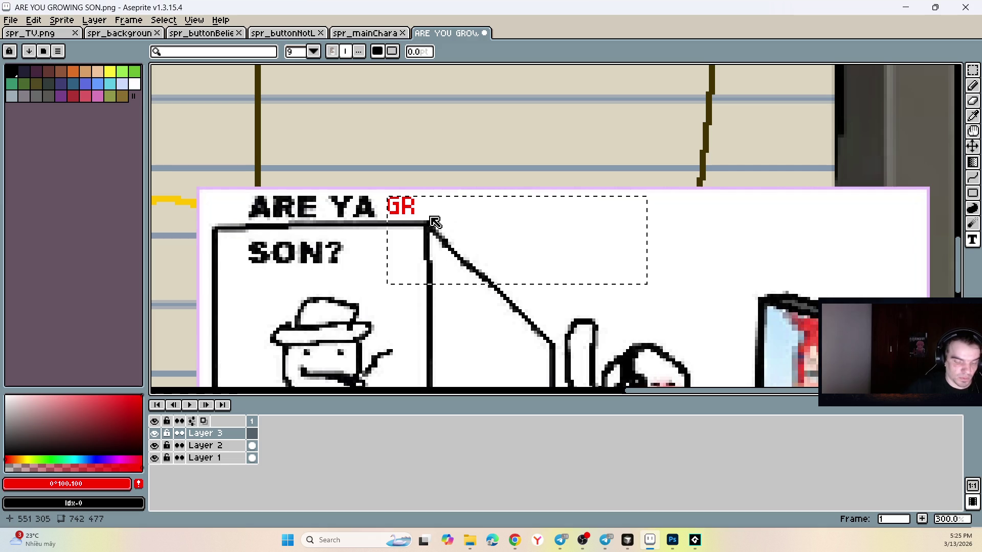
pyautogui.write('OWING')
pyautogui.click(314, 52)
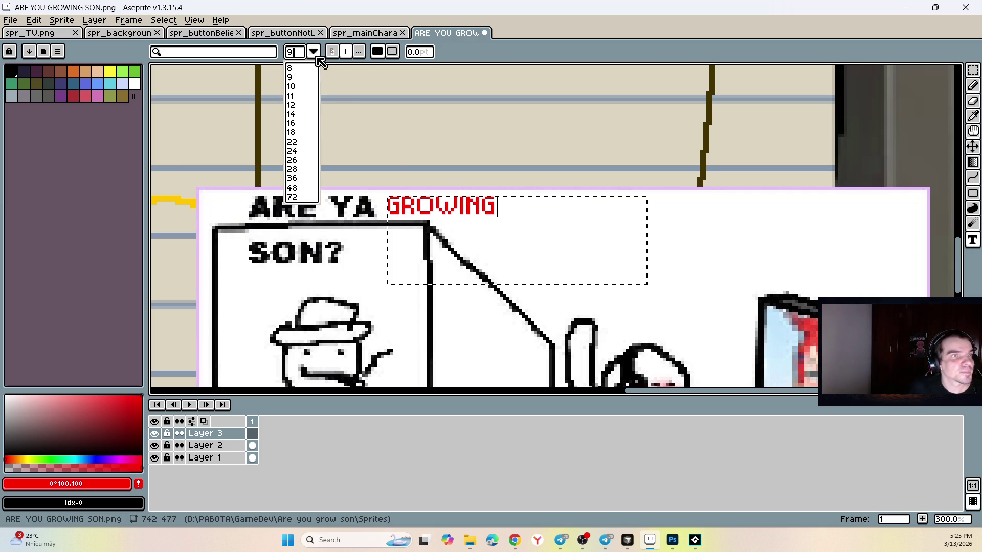
pyautogui.click(295, 135)
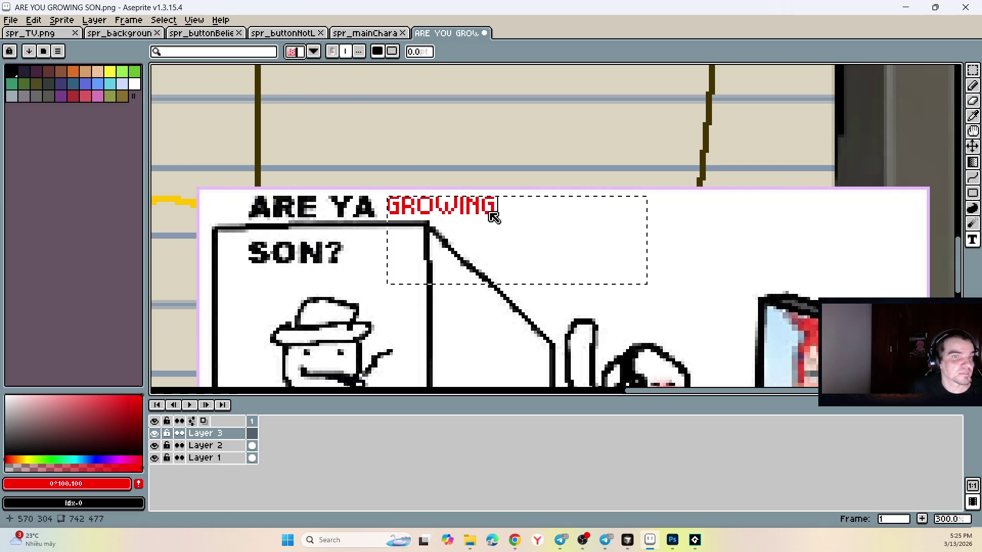
pyautogui.hotkey('ctrl', 'a')
pyautogui.click(314, 51)
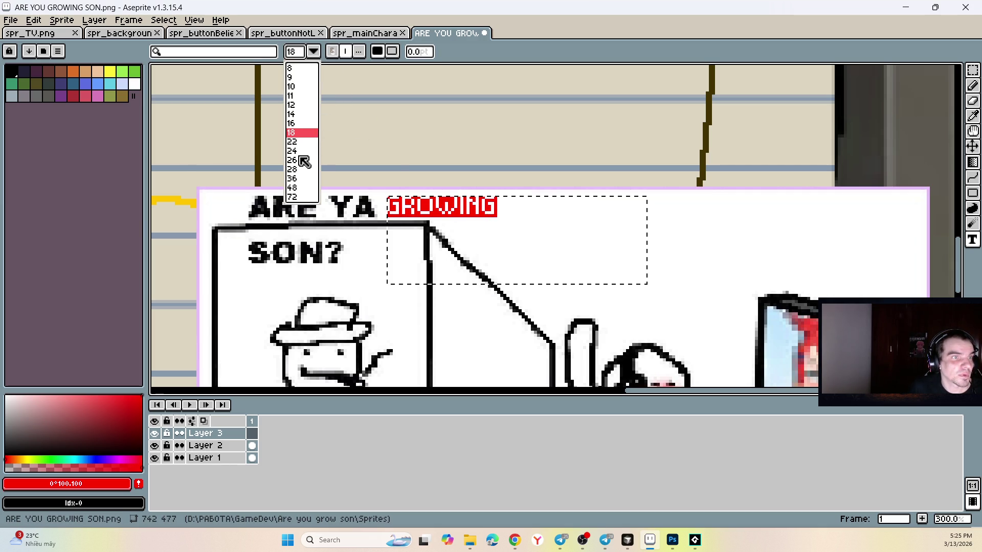
pyautogui.click(296, 151)
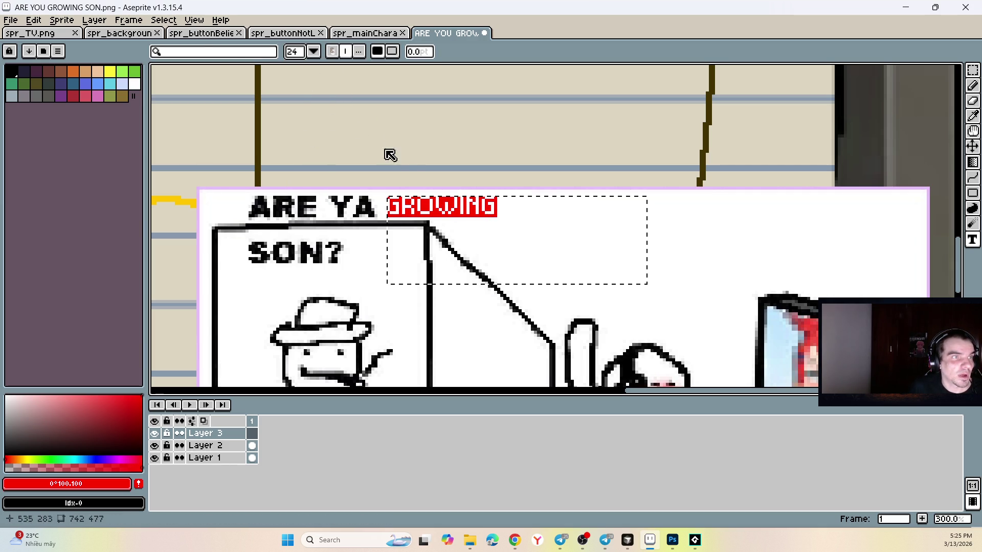
pyautogui.click(225, 52)
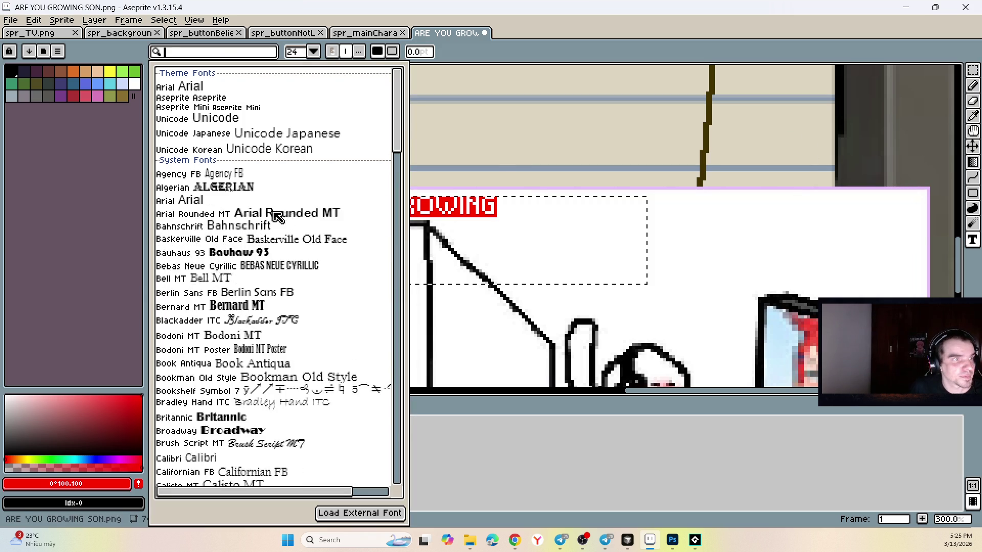
pyautogui.scroll(1, 276, 215)
pyautogui.click(266, 185)
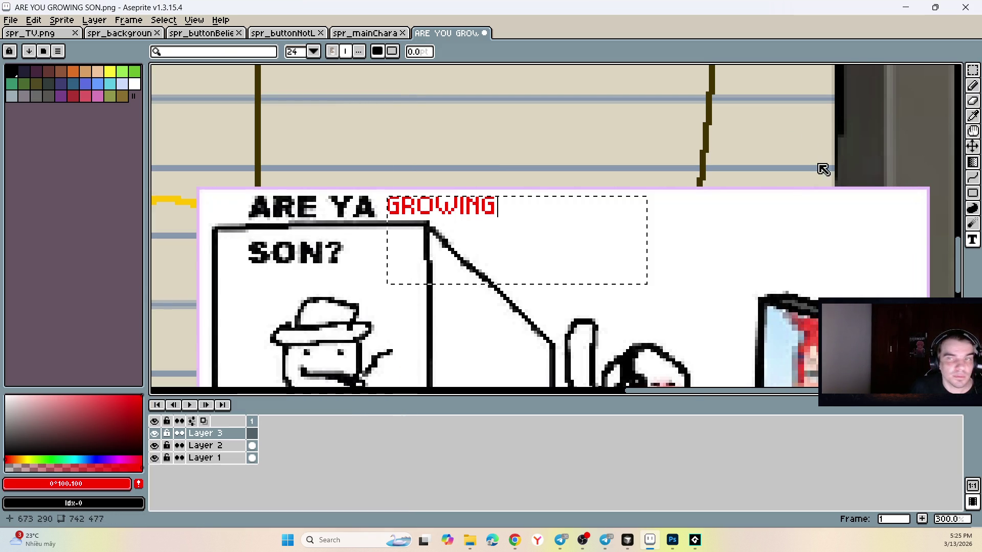
# - Commit the red GROWING text and scale it up with the corner handles
pyautogui.click(973, 70)
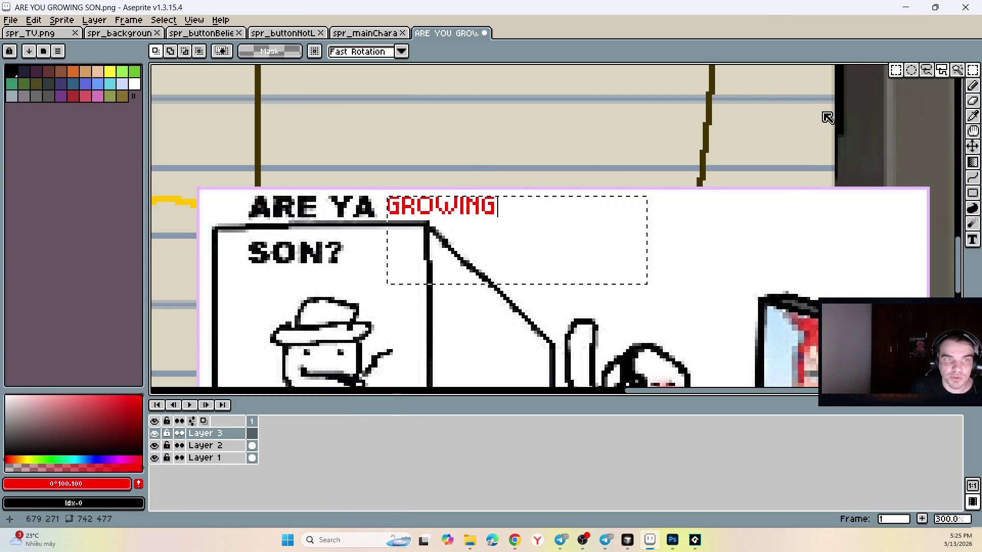
pyautogui.moveTo(494, 219)
pyautogui.mouseDown()
pyautogui.moveTo(578, 251)
pyautogui.moveTo(588, 241)
pyautogui.moveTo(572, 228)
pyautogui.mouseUp()
pyautogui.scroll(-5, 572, 228)
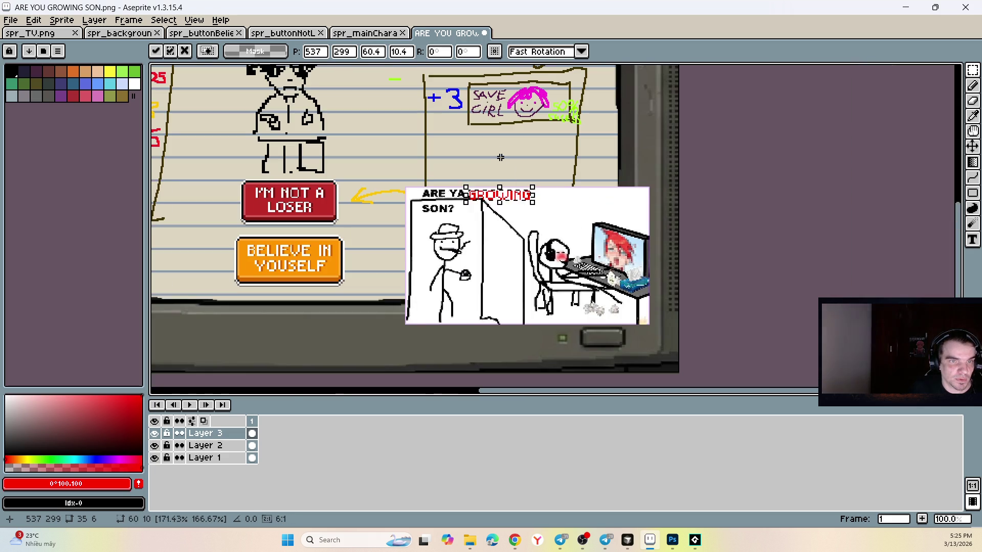
pyautogui.press('Return')
pyautogui.scroll(3, 484, 176)
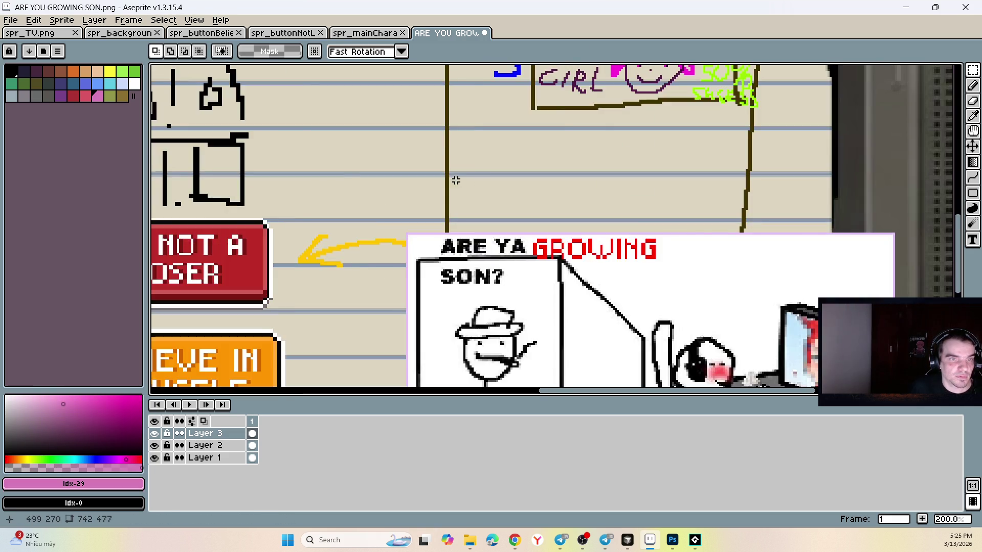
pyautogui.scroll(-3, 481, 185)
pyautogui.scroll(1, 467, 210)
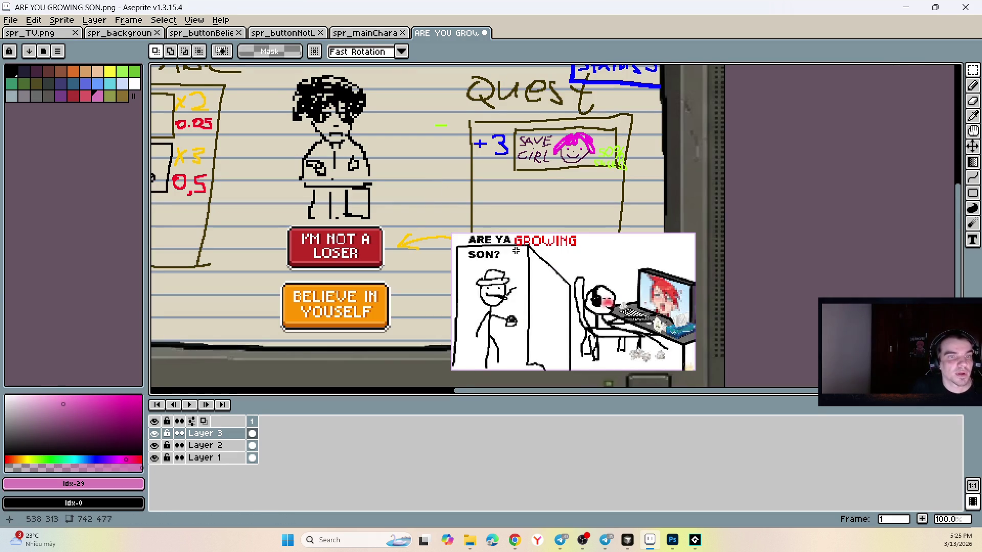
# - Add Layer 2 to the selection, enlarge GROWING much further, and commit the scale
pyautogui.keyDown('shift'); pyautogui.click(214, 446); pyautogui.keyUp('shift')
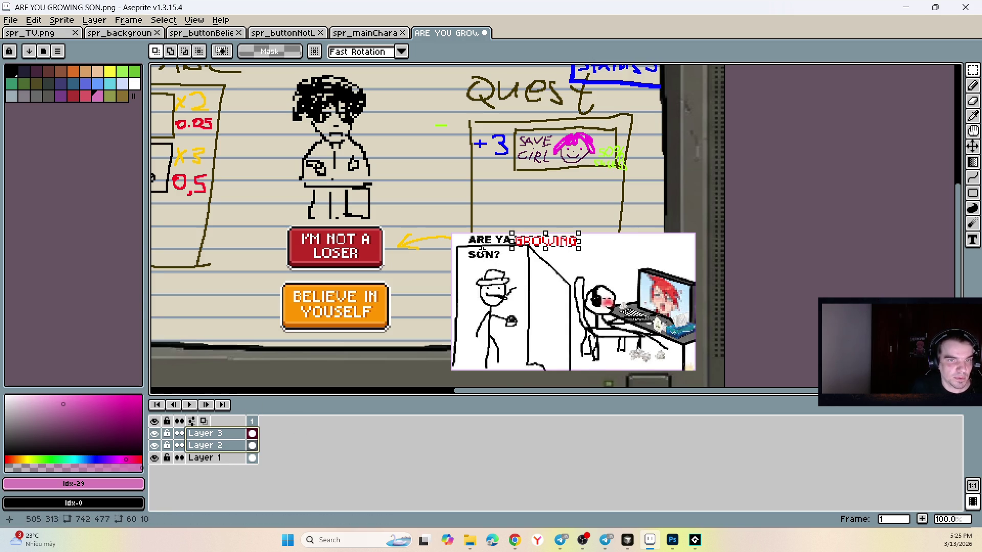
pyautogui.moveTo(579, 248); pyautogui.dragTo(579, 252)
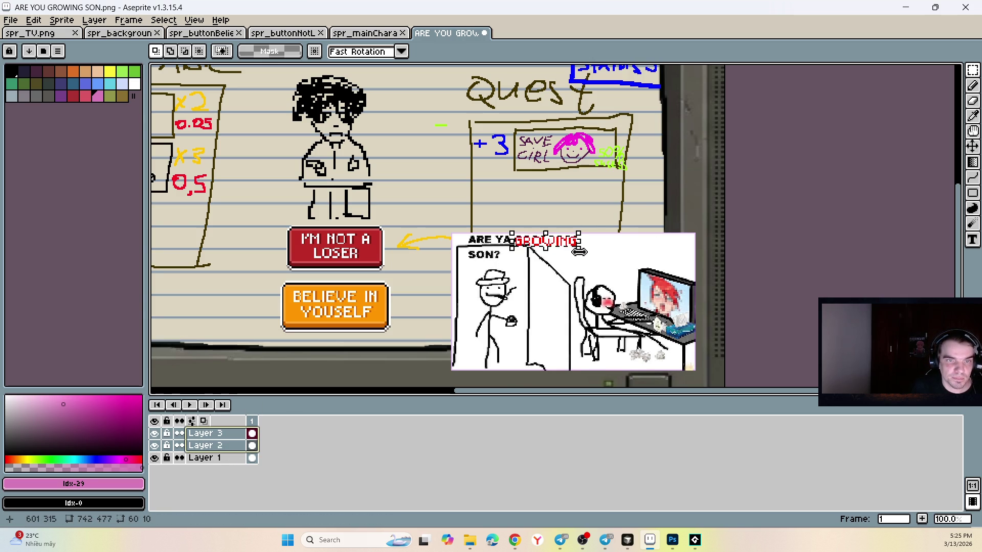
pyautogui.scroll(4, 581, 251)
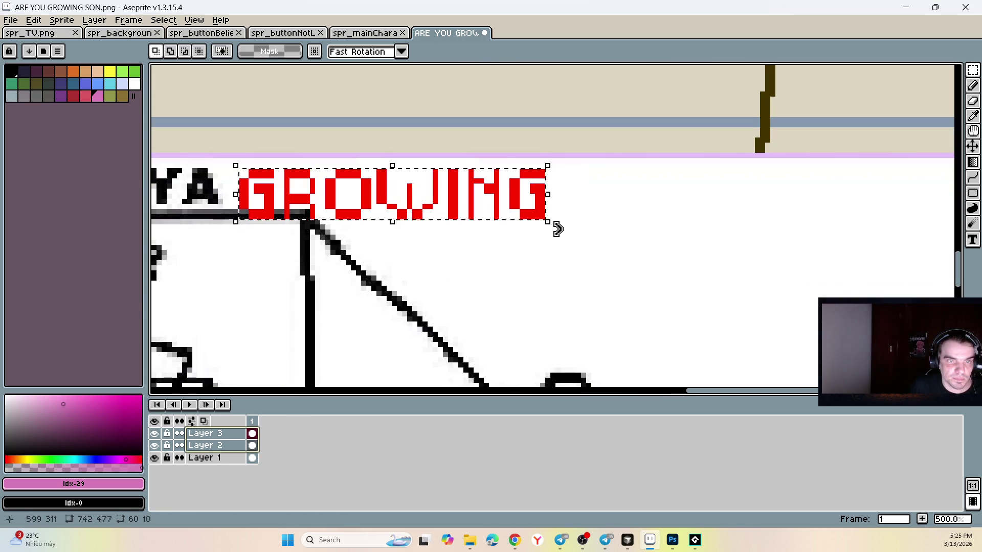
pyautogui.moveTo(548, 223)
pyautogui.mouseDown()
pyautogui.moveTo(649, 271)
pyautogui.moveTo(706, 272)
pyautogui.moveTo(735, 258)
pyautogui.mouseUp()
pyautogui.scroll(-2, 734, 259)
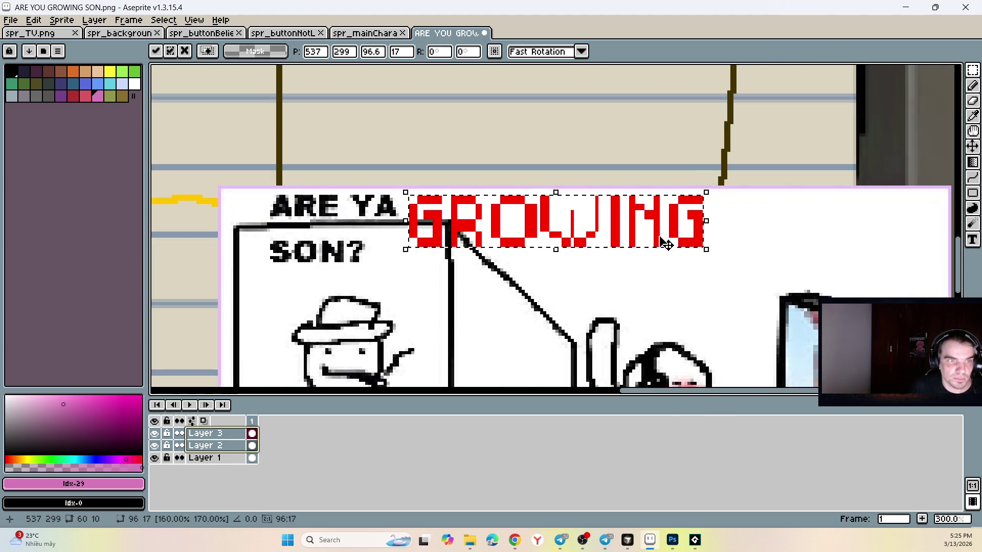
pyautogui.press('Return')
# - Deselect, eyedrop the GROWING red, and pencil red pixels to touch up the W
pyautogui.press('b')
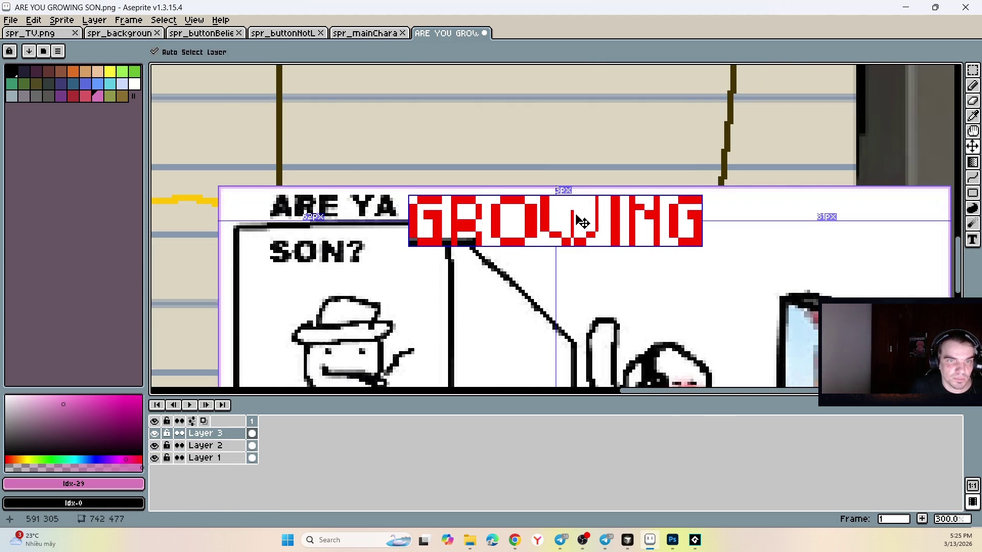
pyautogui.hotkey('ctrl', 'd')
pyautogui.keyDown('alt'); pyautogui.click(573, 213); pyautogui.keyUp('alt')
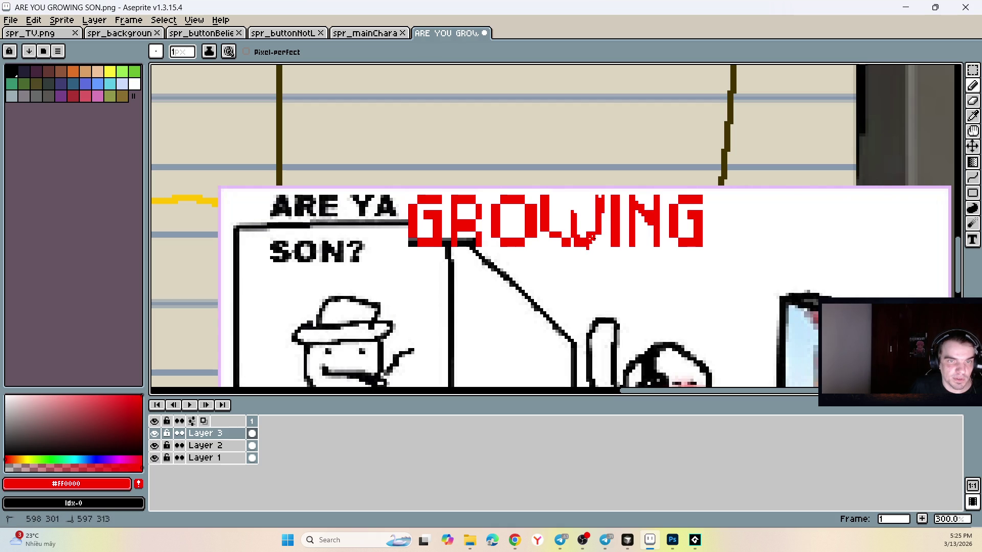
pyautogui.moveTo(572, 234); pyautogui.dragTo(561, 241)
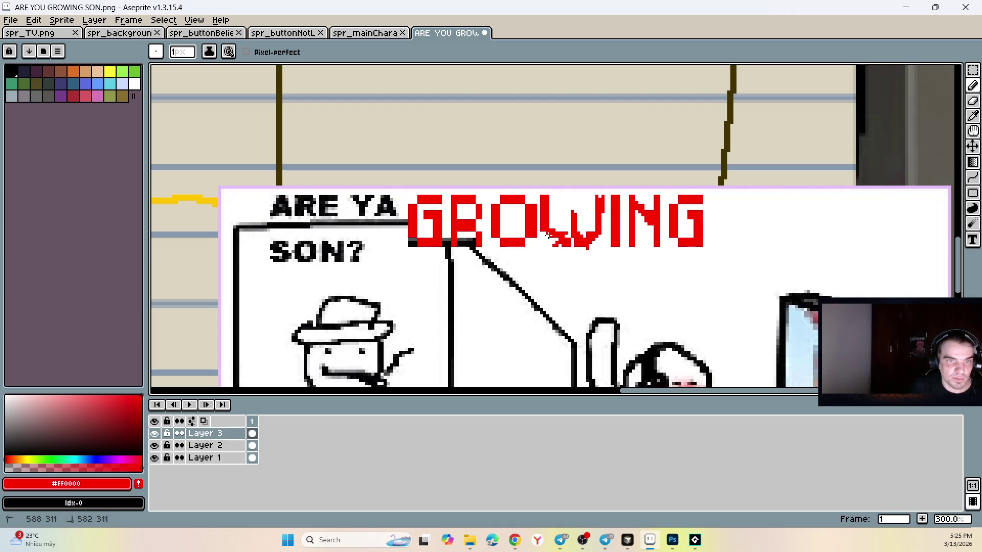
pyautogui.scroll(-2, 531, 229)
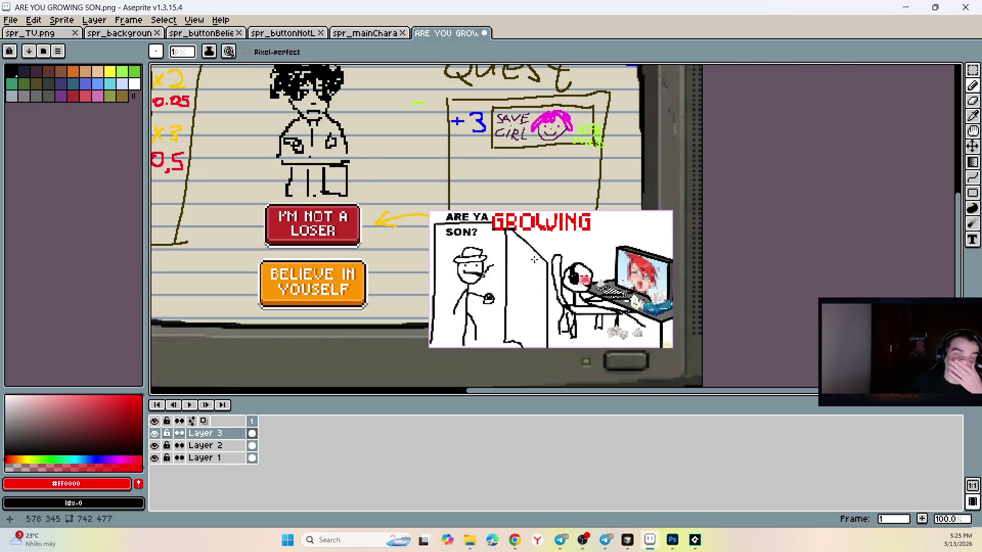
pyautogui.scroll(-3, 535, 260)
pyautogui.scroll(3, 500, 205)
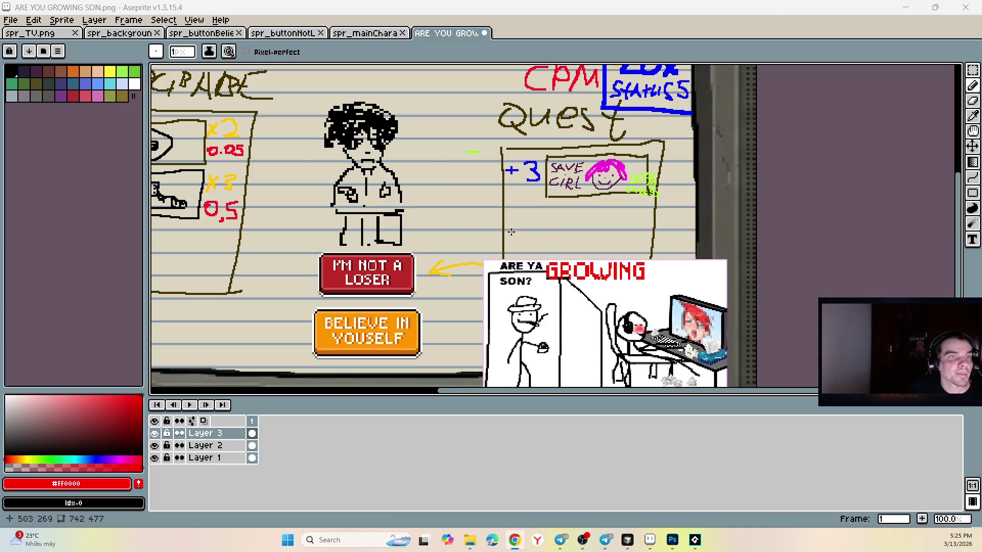
pyautogui.scroll(-3, 511, 231)
pyautogui.scroll(3, 562, 251)
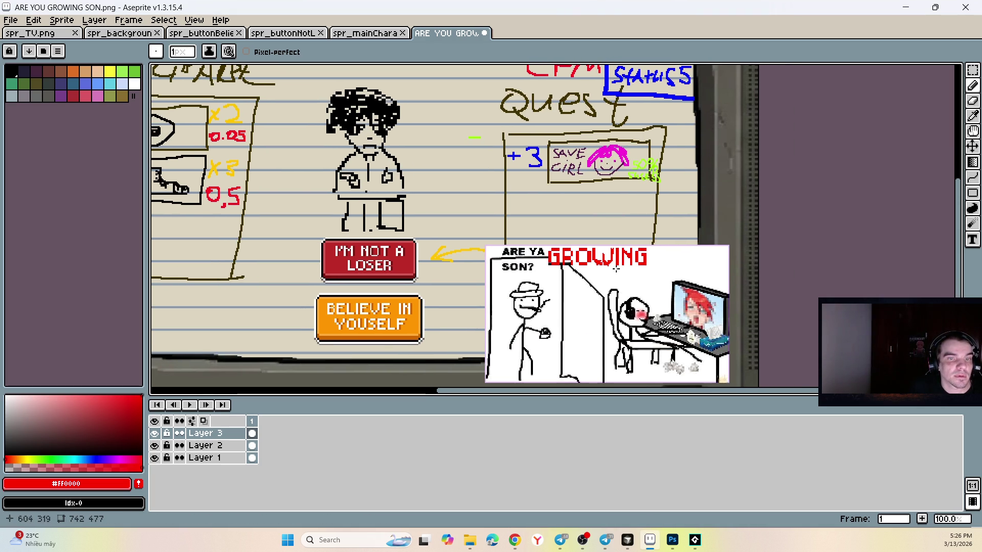
pyautogui.scroll(2, 470, 149)
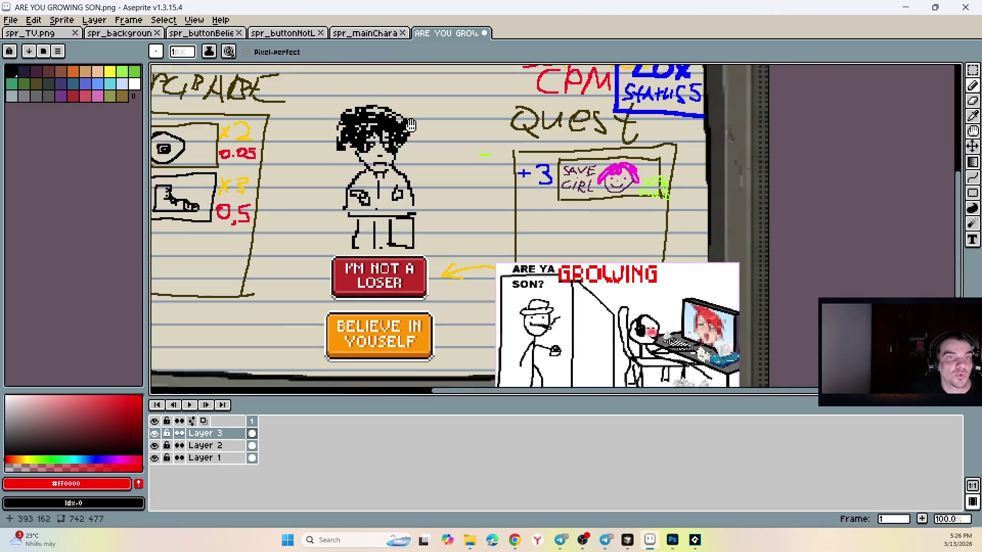
pyautogui.scroll(2, 680, 266)
pyautogui.scroll(-2, 642, 260)
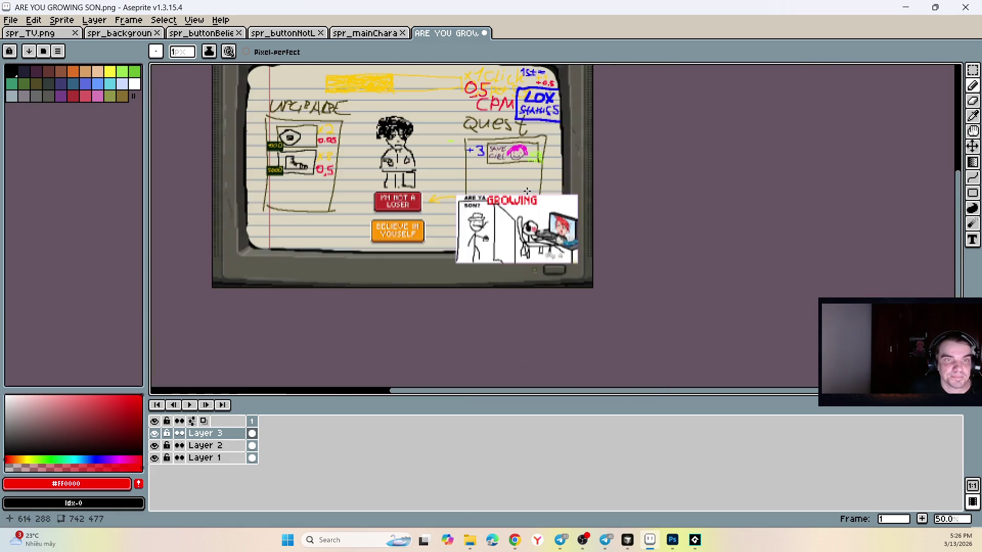
pyautogui.scroll(2, 490, 148)
# - Pick up the yellow from the drawing as the Pencil colour
pyautogui.press('v')
pyautogui.press('b')
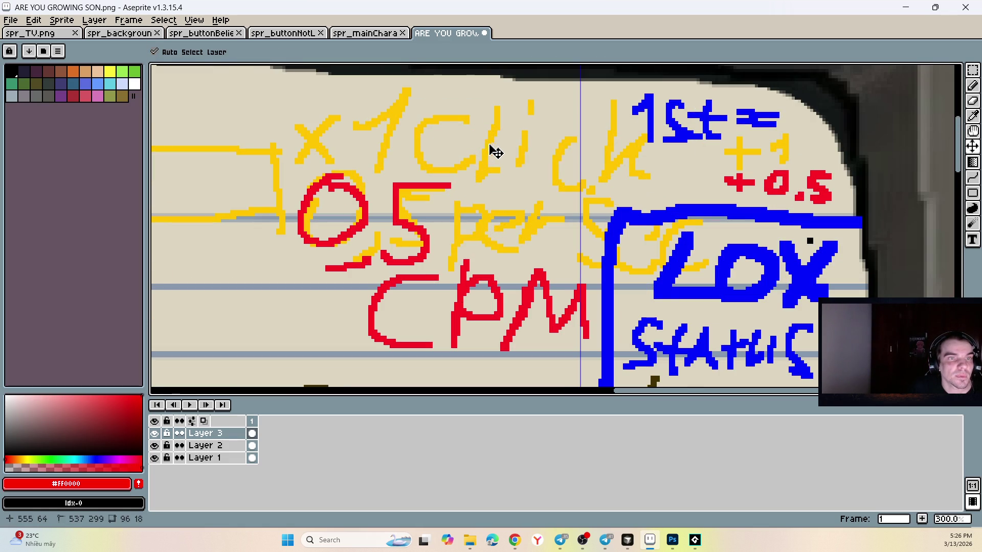
pyautogui.keyDown('alt'); pyautogui.click(493, 137); pyautogui.keyUp('alt')
pyautogui.scroll(-4, 550, 220)
# - Try yellow strokes right of GROWING and undo the misplaced ones
pyautogui.scroll(5, 550, 220)
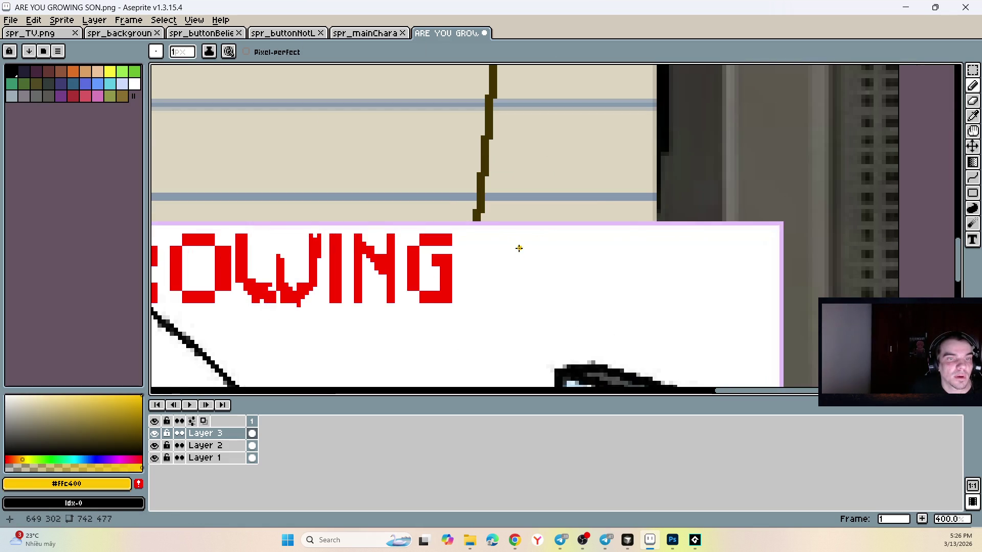
pyautogui.hotkey('ctrl', 'z')
pyautogui.hotkey('ctrl', 'z')
pyautogui.moveTo(515, 236); pyautogui.dragTo(511, 294)
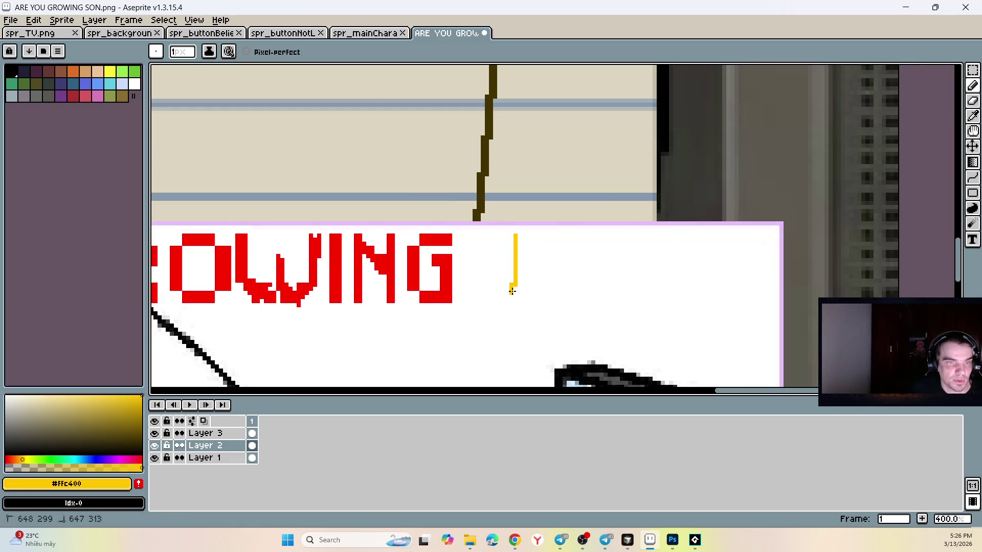
pyautogui.moveTo(488, 256)
pyautogui.mouseDown()
pyautogui.moveTo(571, 265)
pyautogui.moveTo(619, 243)
pyautogui.mouseUp()
pyautogui.hotkey('ctrl', 'z')
pyautogui.press('v')
pyautogui.hotkey('ctrl', 'z')
pyautogui.press('b')
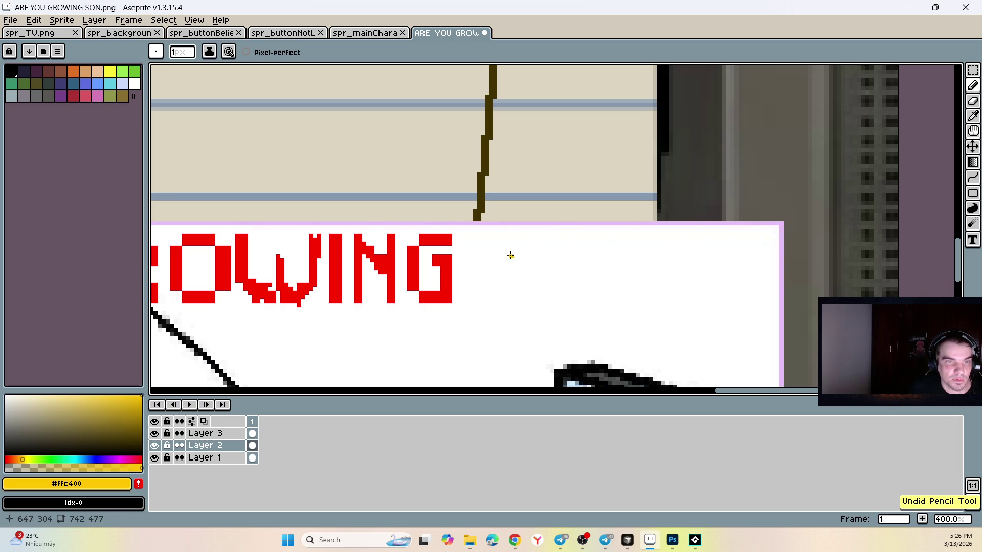
pyautogui.press('ctrl')
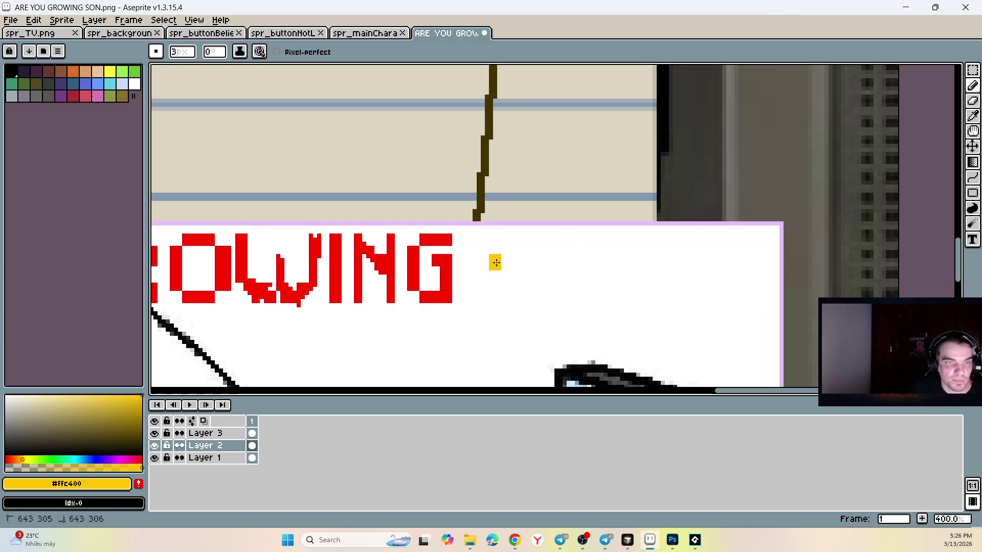
pyautogui.moveTo(493, 261)
pyautogui.mouseDown()
pyautogui.moveTo(523, 265)
pyautogui.moveTo(516, 299)
pyautogui.mouseUp()
pyautogui.hotkey('ctrl', 'z')
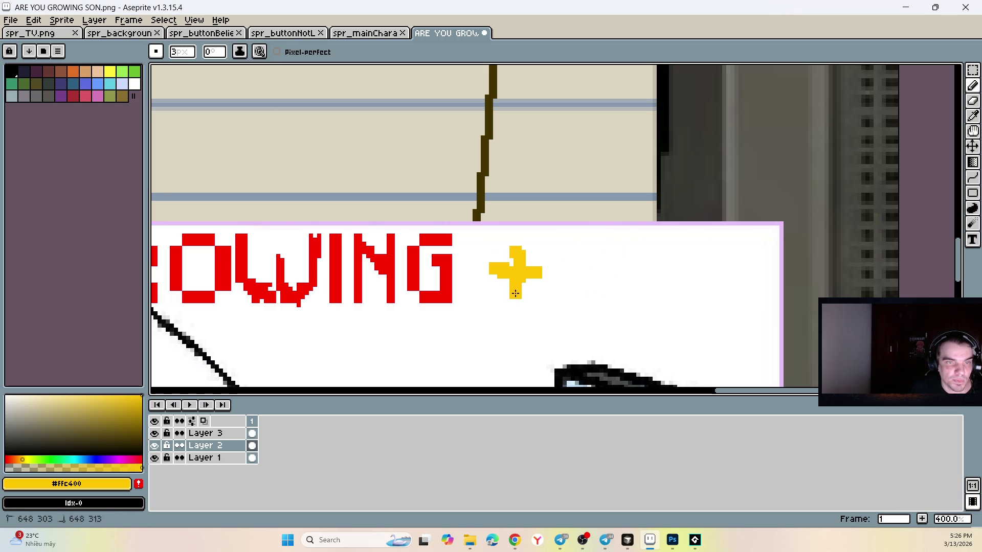
# - Draw a yellow plus sign and the digits 1000 after GROWING
pyautogui.moveTo(556, 255)
pyautogui.mouseDown()
pyautogui.moveTo(574, 254)
pyautogui.moveTo(577, 306)
pyautogui.mouseUp()
pyautogui.moveTo(630, 262)
pyautogui.mouseDown()
pyautogui.moveTo(665, 276)
pyautogui.moveTo(708, 260)
pyautogui.moveTo(762, 260)
pyautogui.mouseUp()
pyautogui.scroll(-5, 544, 329)
pyautogui.scroll(5, 542, 344)
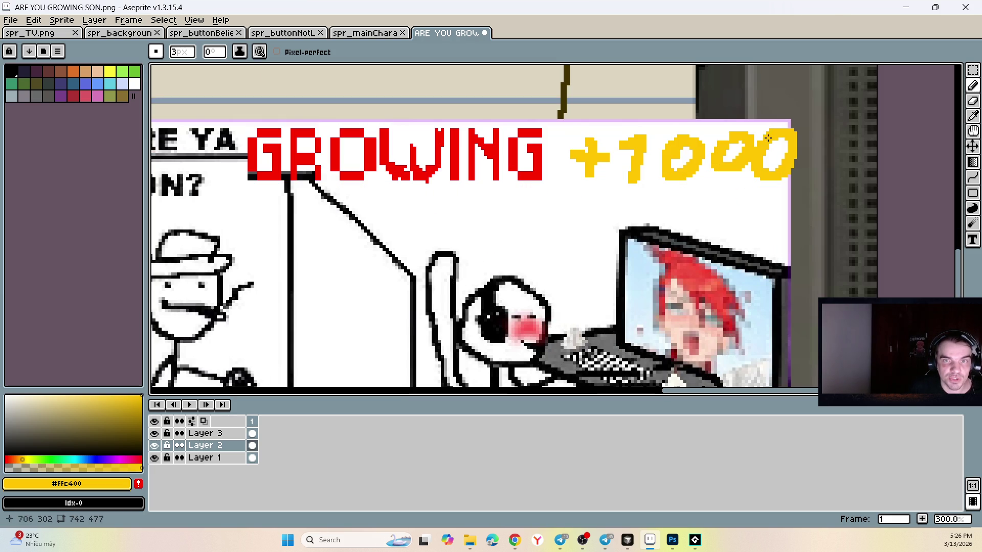
pyautogui.scroll(-2, 414, 267)
pyautogui.scroll(1, 434, 261)
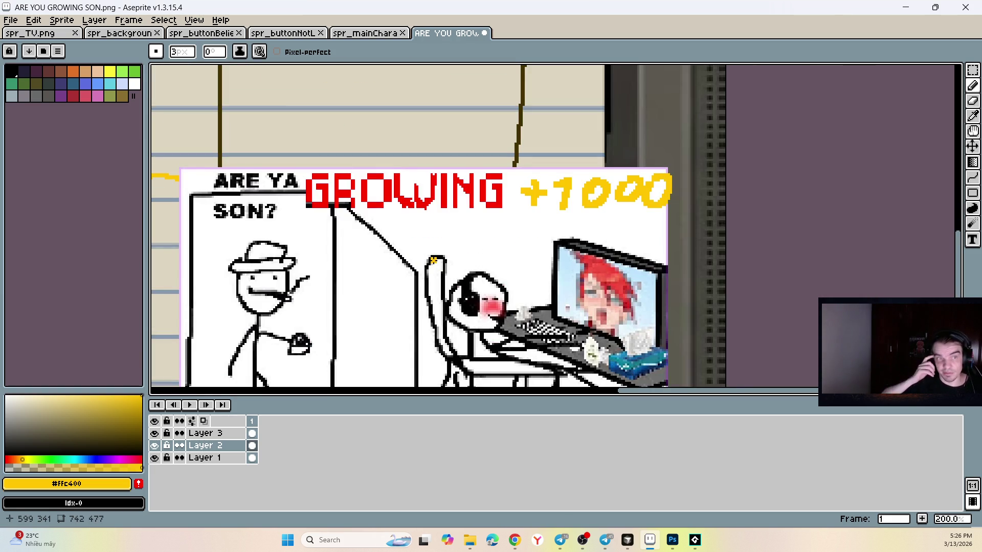
pyautogui.scroll(-4, 477, 144)
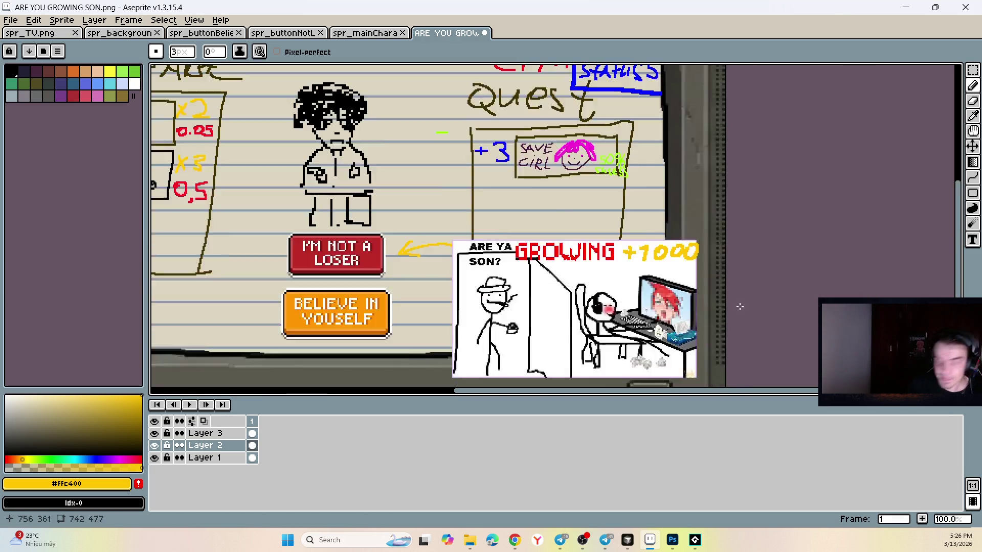
pyautogui.scroll(2, 477, 144)
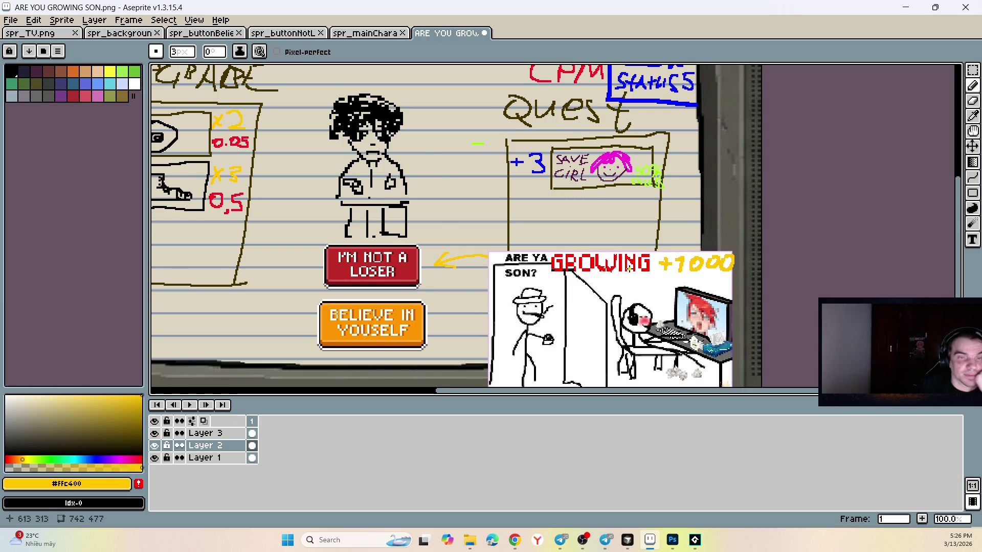
# - Save the TV sprite with Ctrl+S
pyautogui.scroll(-2, 629, 267)
pyautogui.hotkey('ctrl', 's')
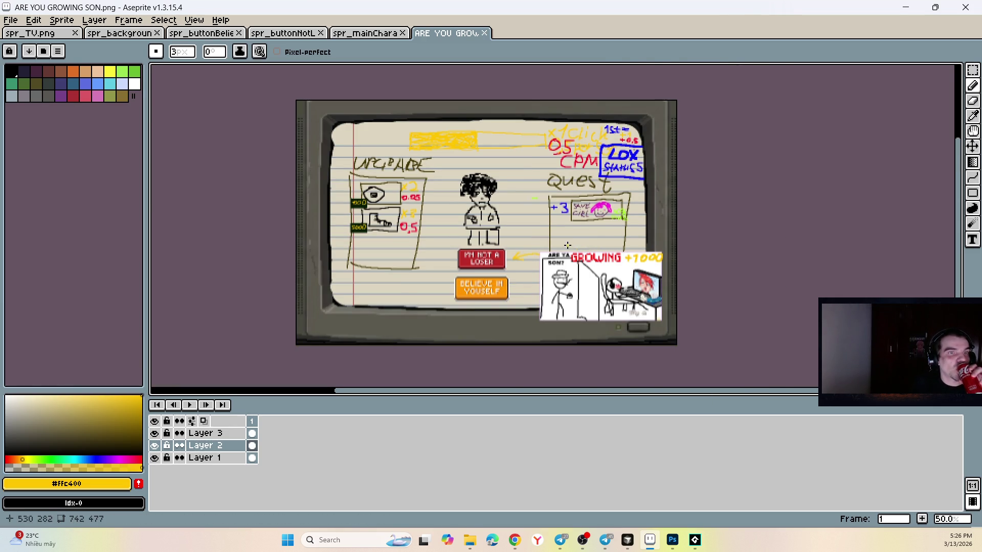
pyautogui.scroll(2, 569, 244)
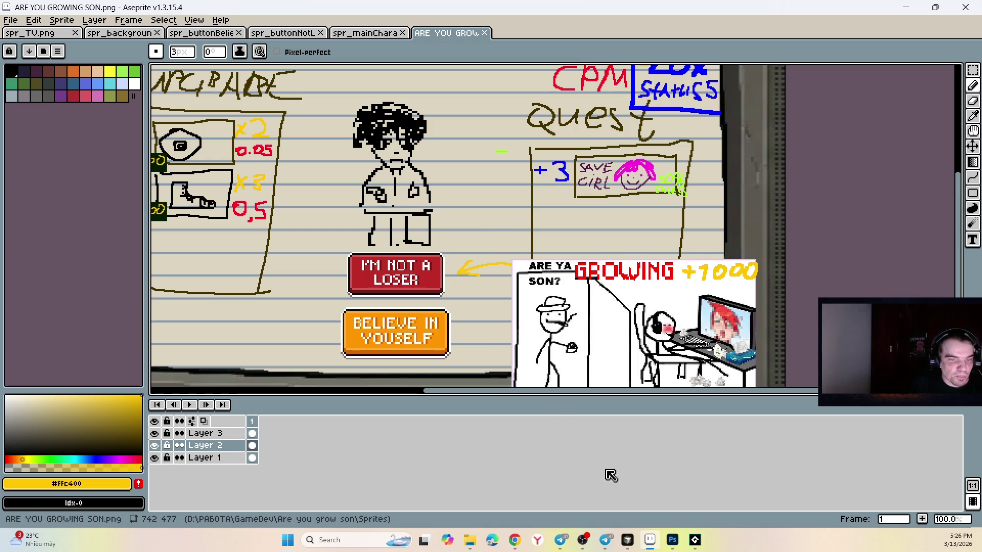
# - After a detour to Telegram, zoom out and centre the whole TV sprite in view
pyautogui.click(606, 540)
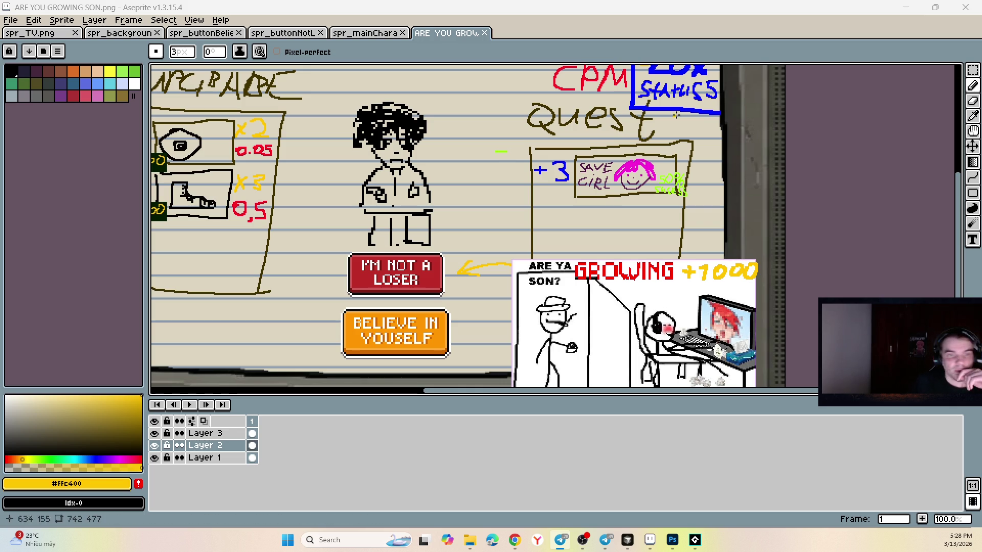
pyautogui.scroll(-1, 465, 162)
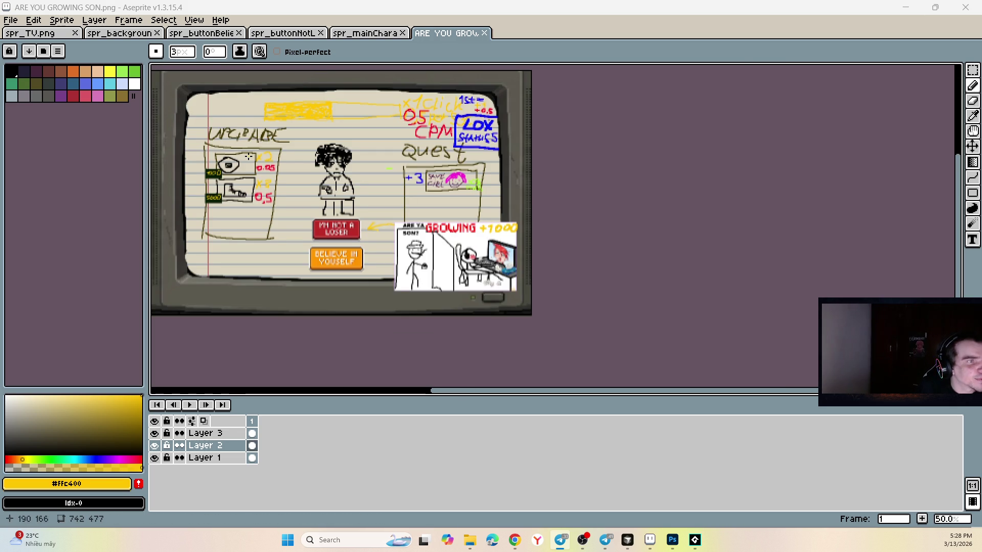
pyautogui.moveTo(259, 148); pyautogui.dragTo(308, 157)
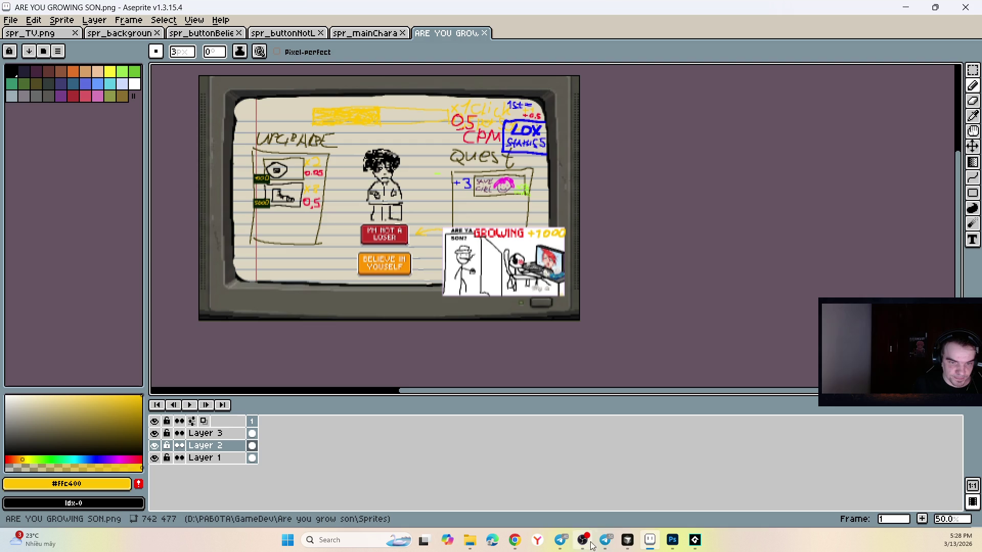
# - Save 'are you growing son.psd' in Photoshop and close the document
pyautogui.click(673, 540)
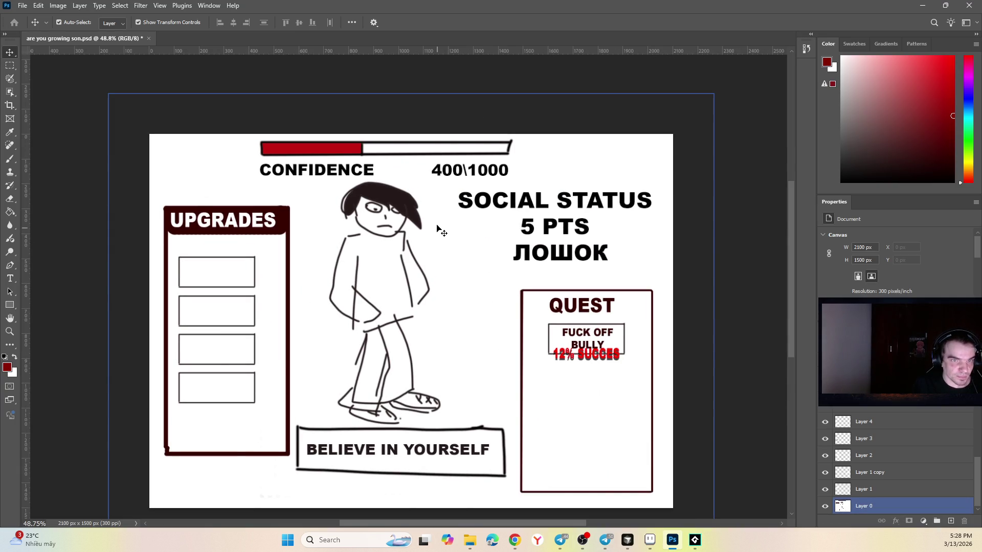
pyautogui.click(173, 63)
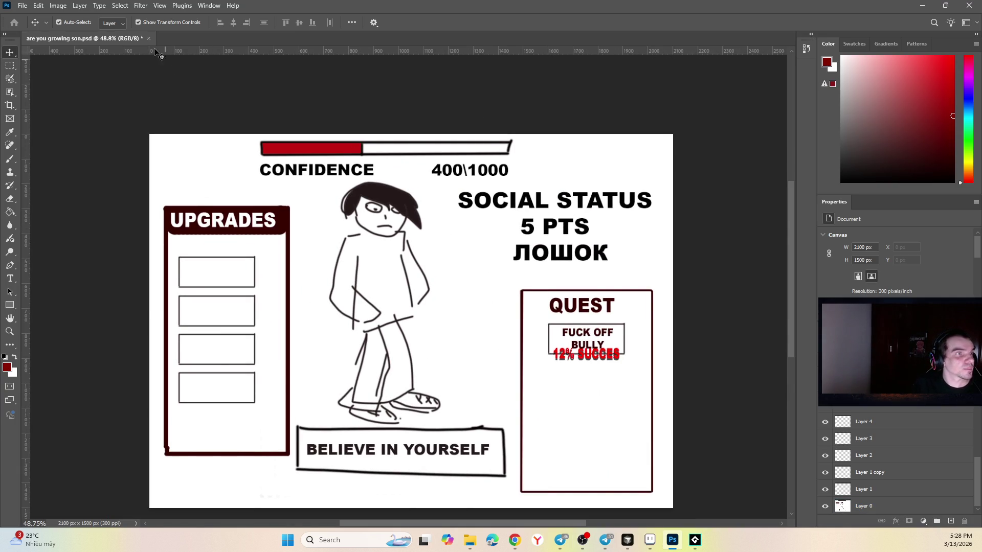
pyautogui.hotkey('ctrl', 's')
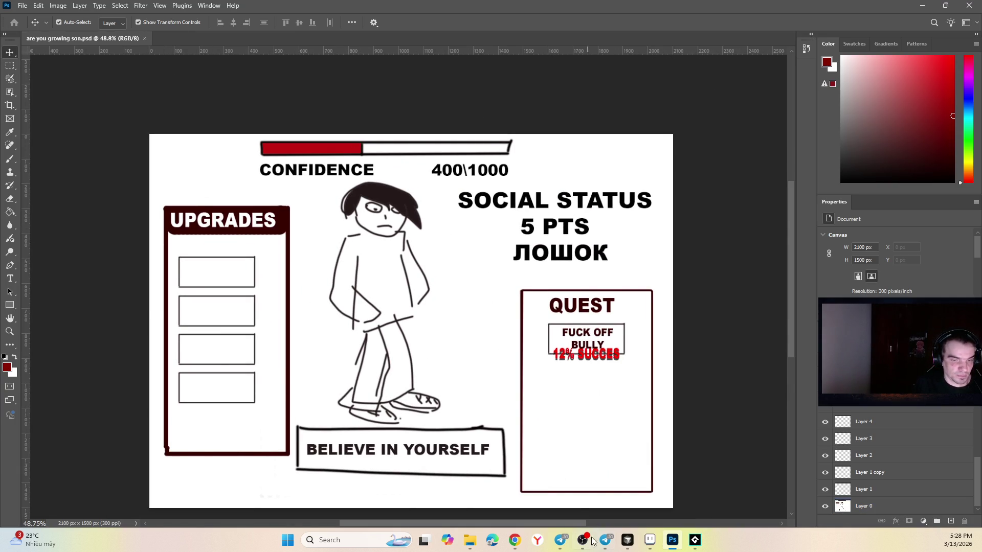
pyautogui.click(145, 38)
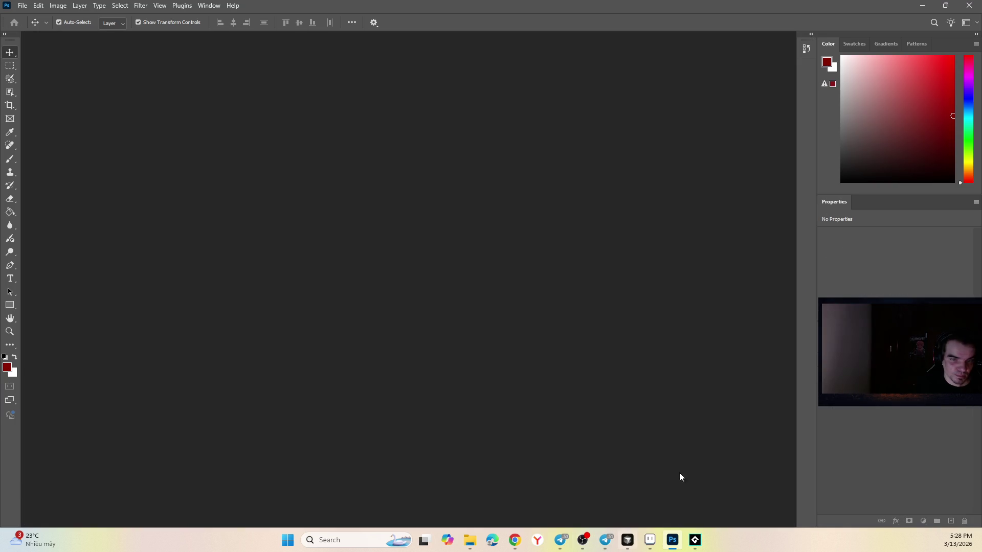
# - Back in Aseprite, pencil a short yellow line across the top of the hair
pyautogui.click(650, 540)
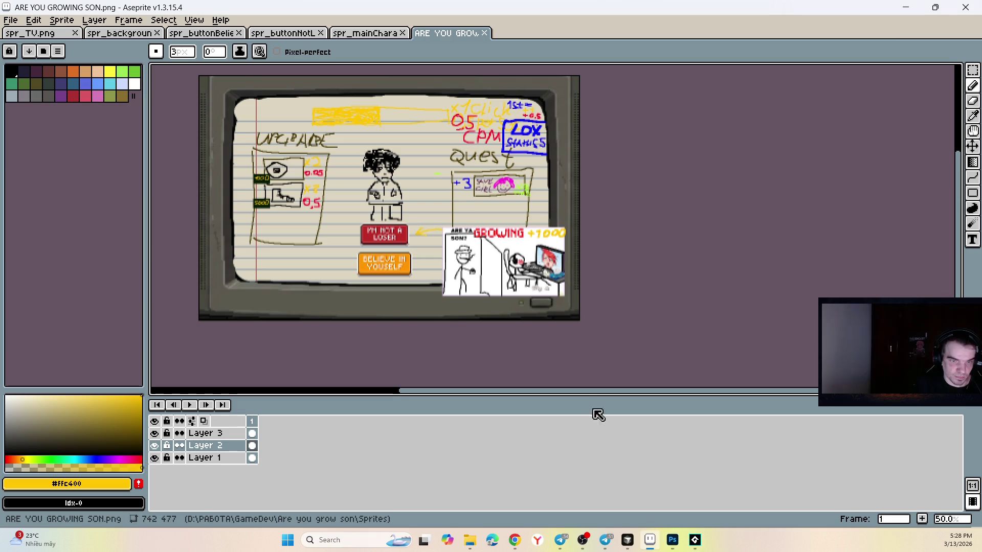
pyautogui.scroll(-1, 406, 153)
pyautogui.scroll(4, 463, 154)
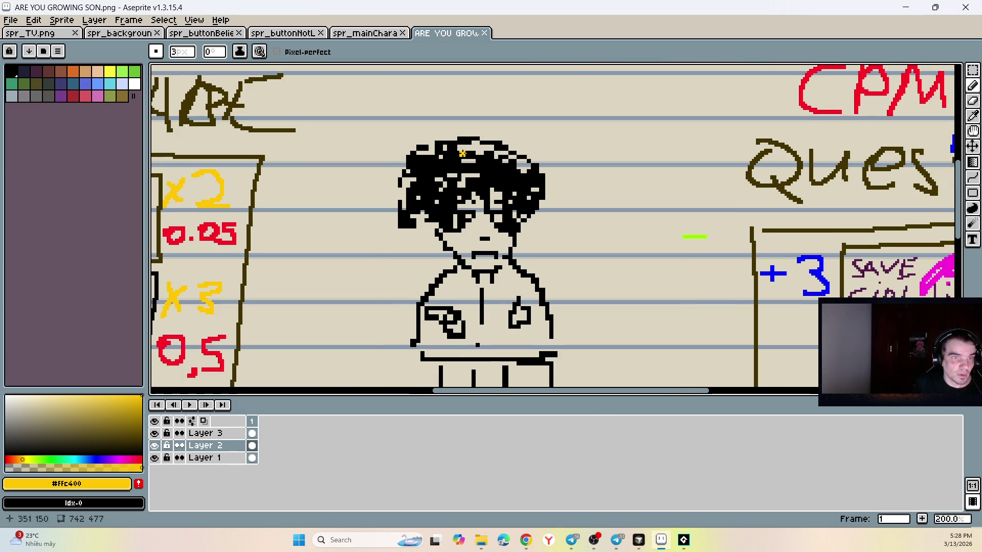
pyautogui.moveTo(466, 149); pyautogui.dragTo(507, 149)
# - Draw a diagonal magenta #FA1FD7 streak across the hair
pyautogui.press('v')
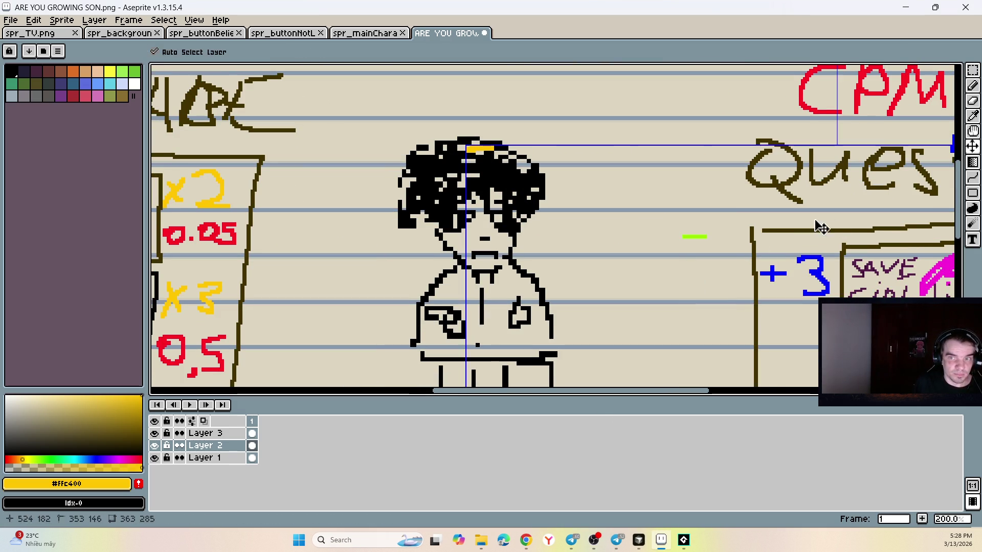
pyautogui.press('b')
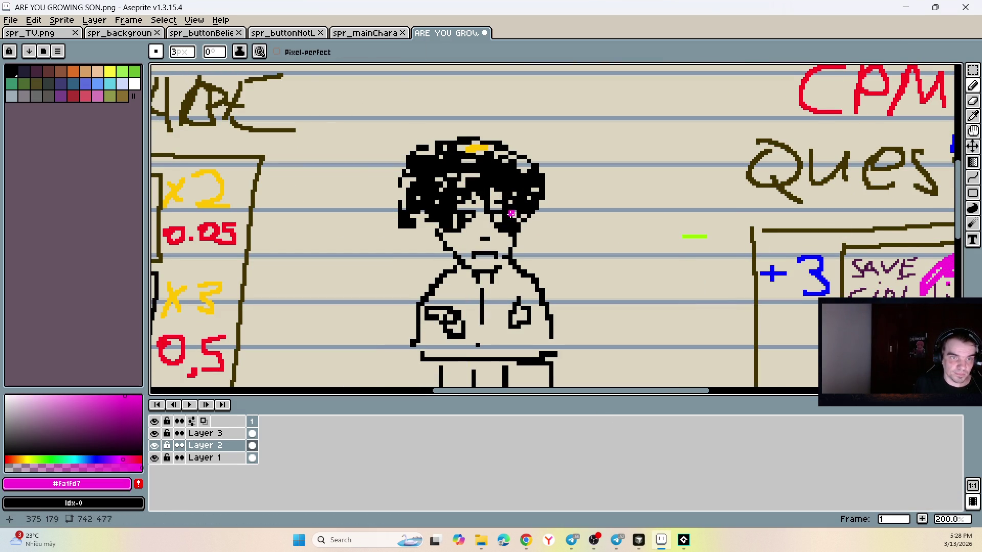
pyautogui.moveTo(521, 206)
pyautogui.mouseDown()
pyautogui.moveTo(483, 181)
pyautogui.moveTo(474, 146)
pyautogui.mouseUp()
pyautogui.moveTo(521, 203)
pyautogui.mouseDown()
pyautogui.moveTo(532, 210)
pyautogui.moveTo(501, 182)
pyautogui.mouseUp()
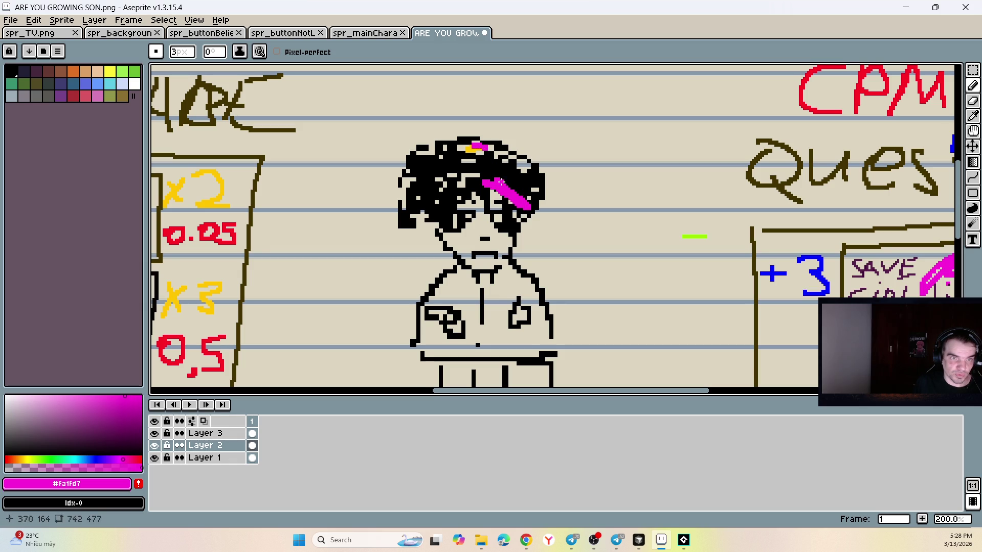
pyautogui.scroll(-3, 504, 185)
pyautogui.scroll(2, 506, 189)
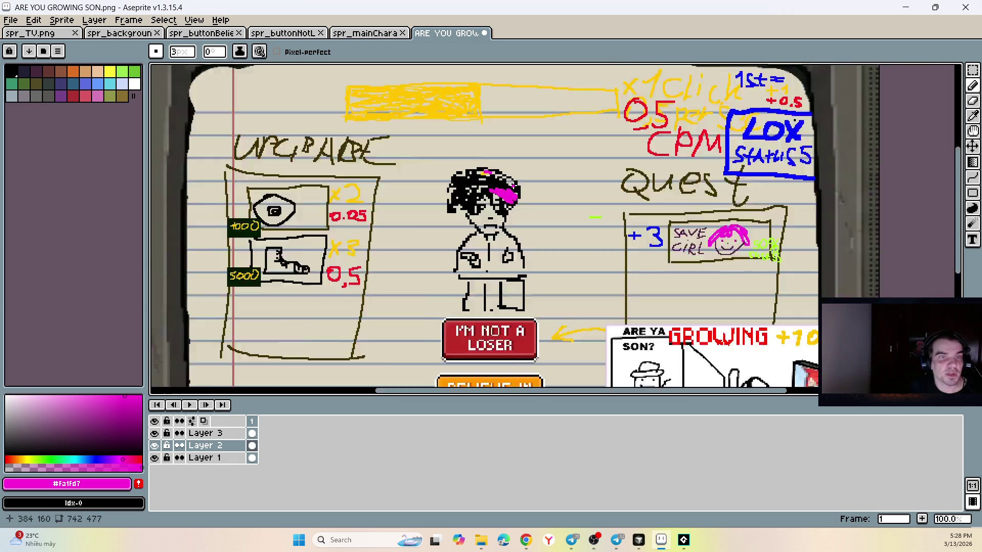
pyautogui.scroll(-5, 516, 183)
pyautogui.scroll(2, 511, 219)
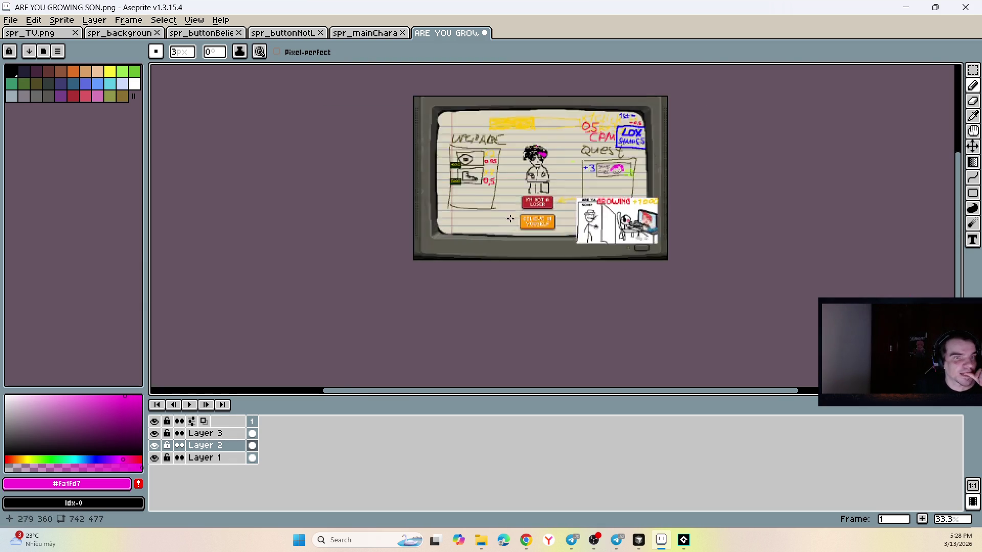
pyautogui.scroll(3, 511, 219)
pyautogui.scroll(-3, 585, 220)
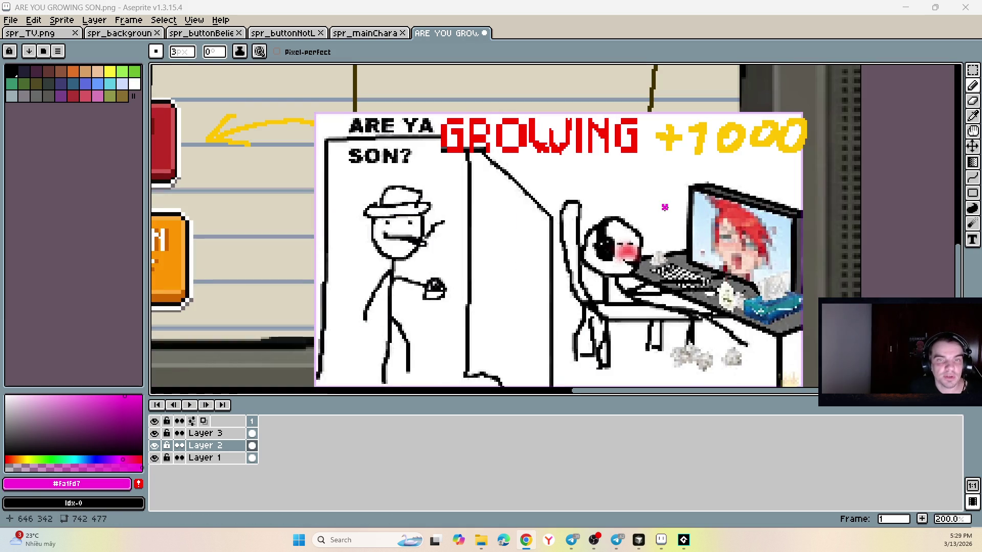
pyautogui.scroll(-3, 597, 244)
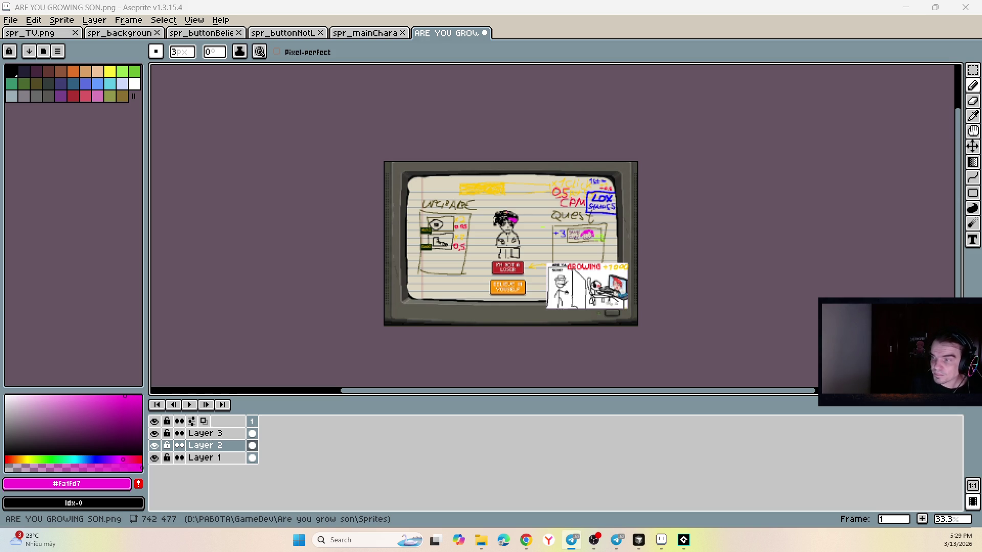
# - Undo a stray magenta stroke and eyedrop brown #423300 from the UPGRADE lettering
pyautogui.scroll(3, 471, 197)
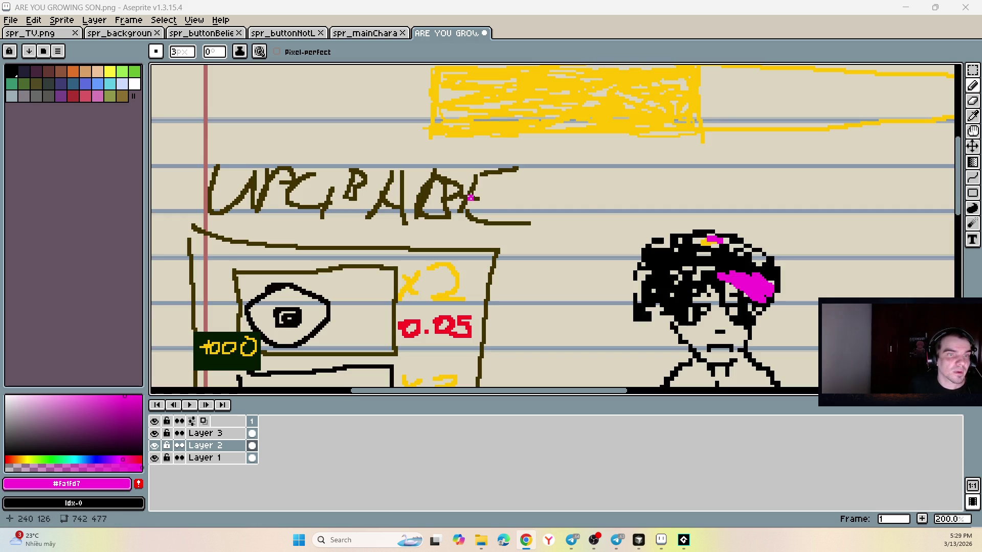
pyautogui.moveTo(500, 190); pyautogui.dragTo(594, 197)
pyautogui.hotkey('ctrl', 'z')
pyautogui.scroll(-5, 599, 176)
pyautogui.scroll(3, 599, 175)
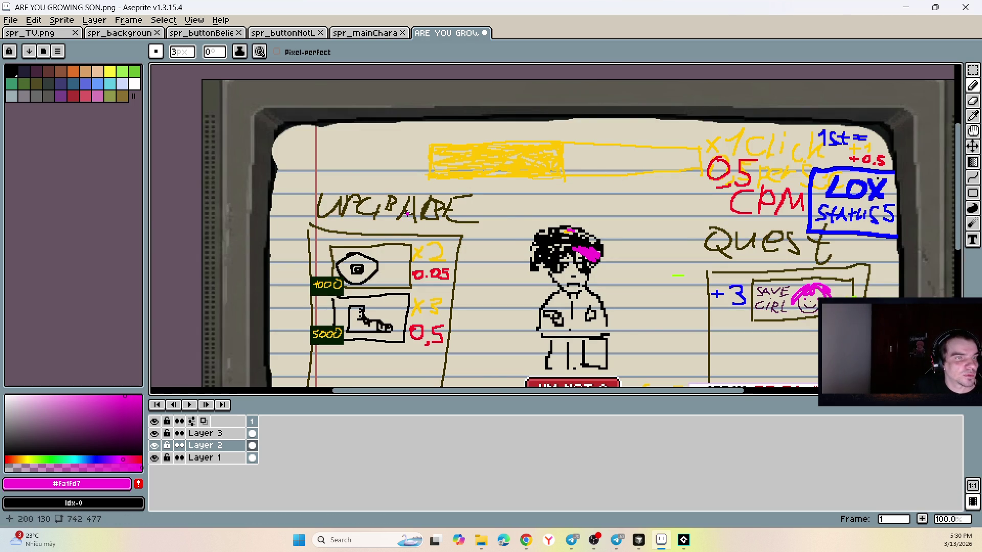
pyautogui.scroll(1, 407, 214)
pyautogui.keyDown('alt'); pyautogui.click(410, 272); pyautogui.keyUp('alt')
pyautogui.scroll(-2, 409, 271)
pyautogui.scroll(4, 519, 103)
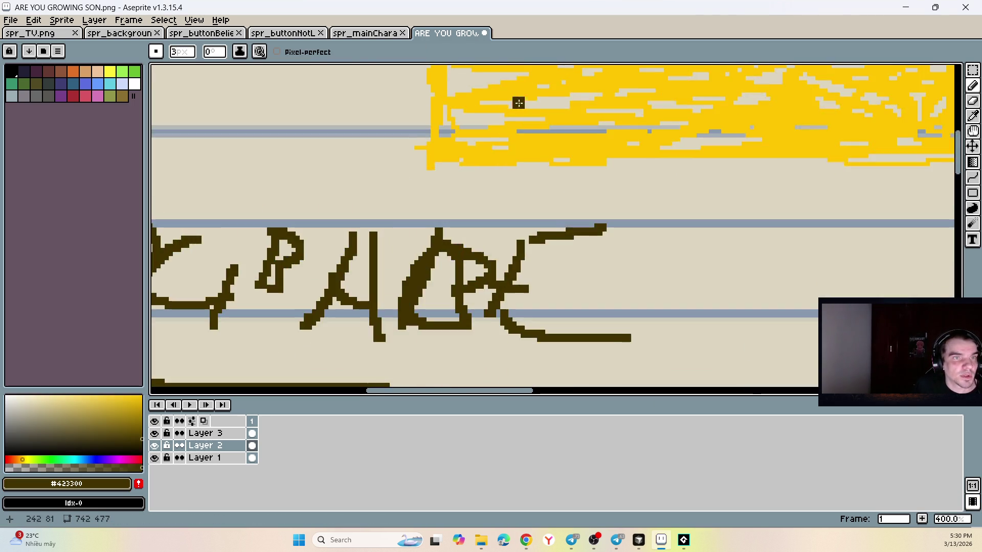
pyautogui.scroll(-1, 518, 102)
pyautogui.scroll(1, 383, 121)
# - Pencil a brown outline around the yellow top bar with a vertical divider
pyautogui.moveTo(377, 99); pyautogui.dragTo(378, 230)
pyautogui.scroll(-3, 378, 229)
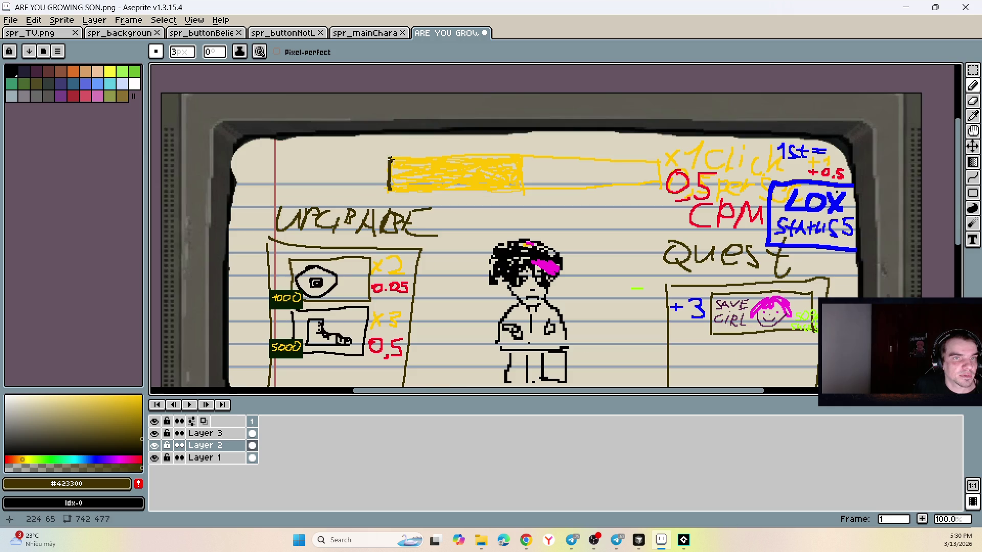
pyautogui.moveTo(389, 159)
pyautogui.mouseDown()
pyautogui.moveTo(664, 161)
pyautogui.moveTo(660, 188)
pyautogui.moveTo(377, 193)
pyautogui.mouseUp()
pyautogui.moveTo(523, 153); pyautogui.dragTo(524, 197)
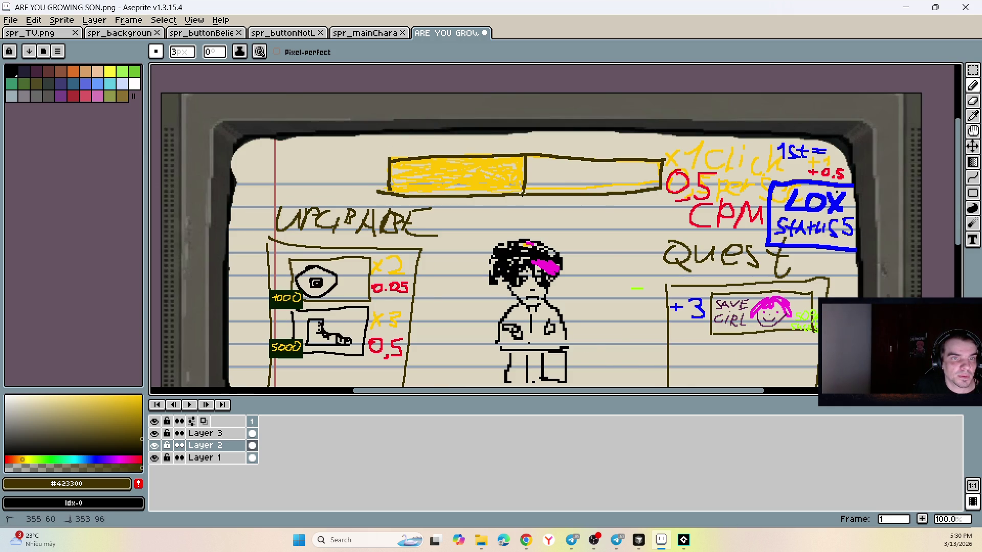
pyautogui.scroll(-2, 518, 168)
pyautogui.scroll(2, 529, 188)
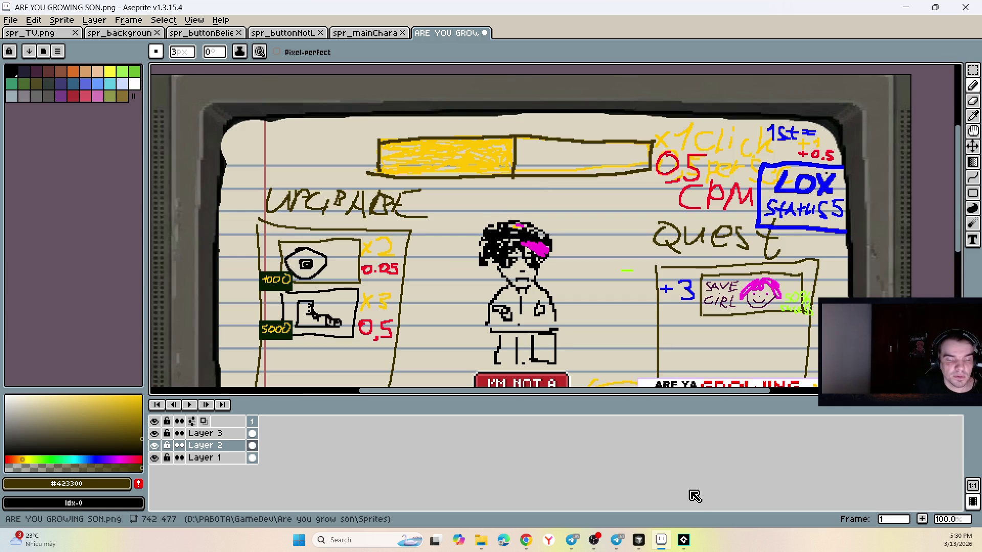
pyautogui.click(684, 540)
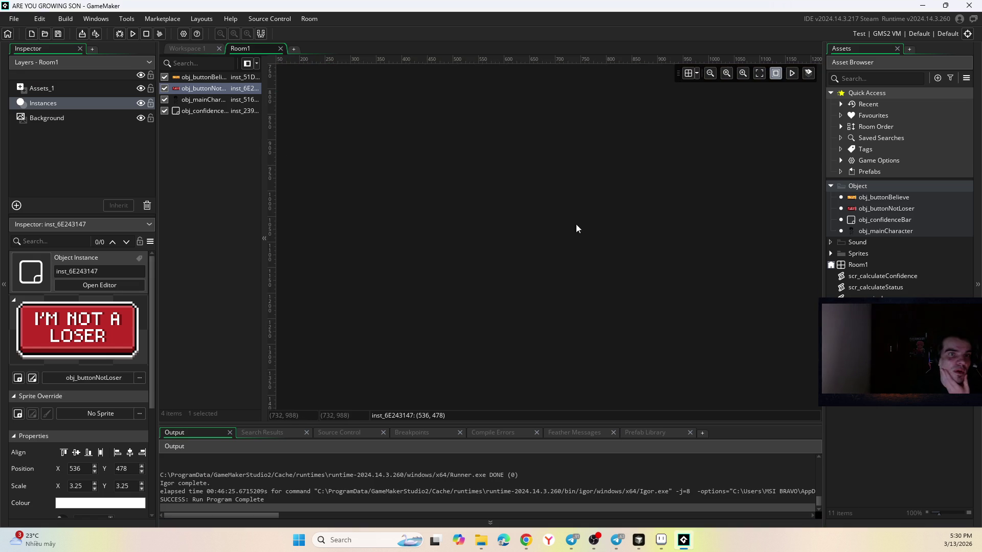
# - Run the game several times, finally with F5, until the build fails with a compile error
pyautogui.scroll(2, 552, 230)
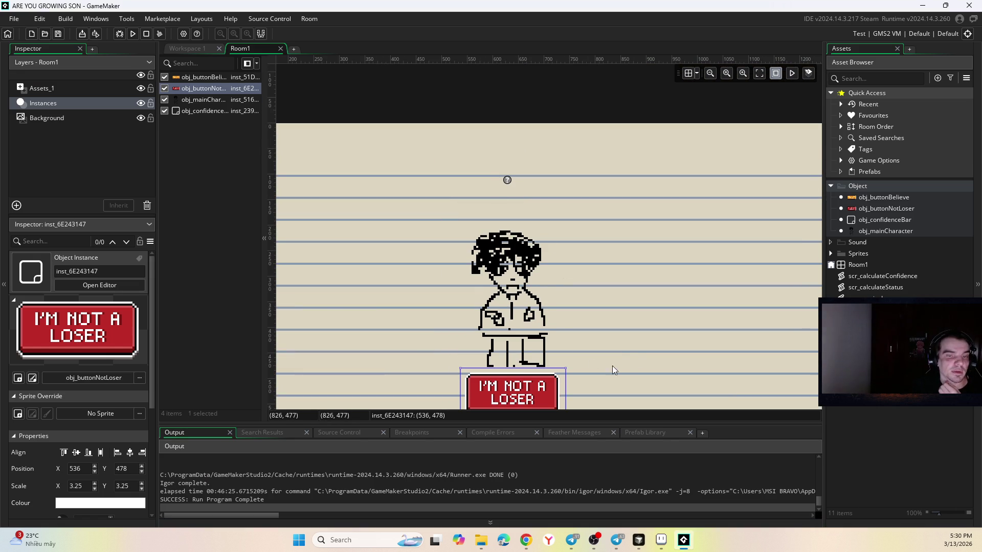
pyautogui.click(133, 33)
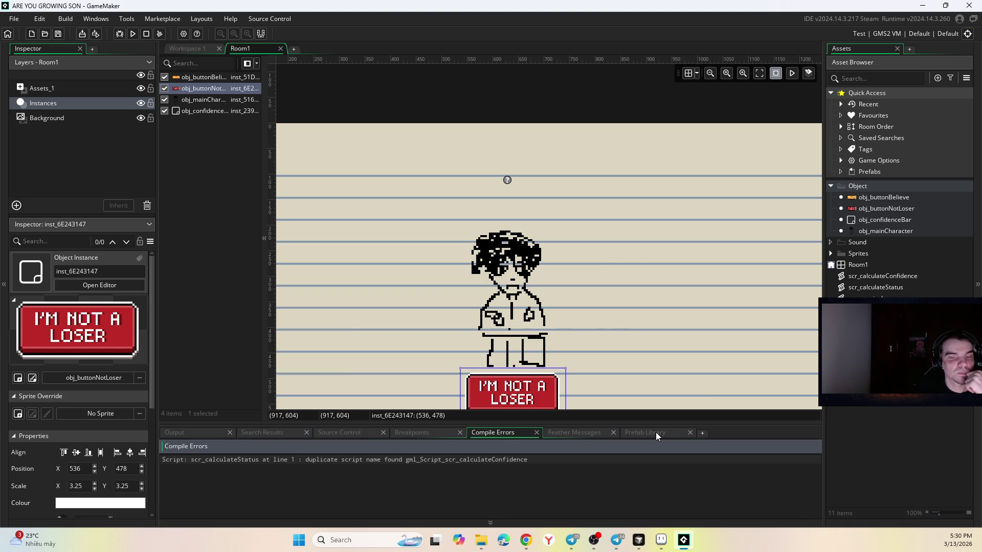
pyautogui.click(683, 543)
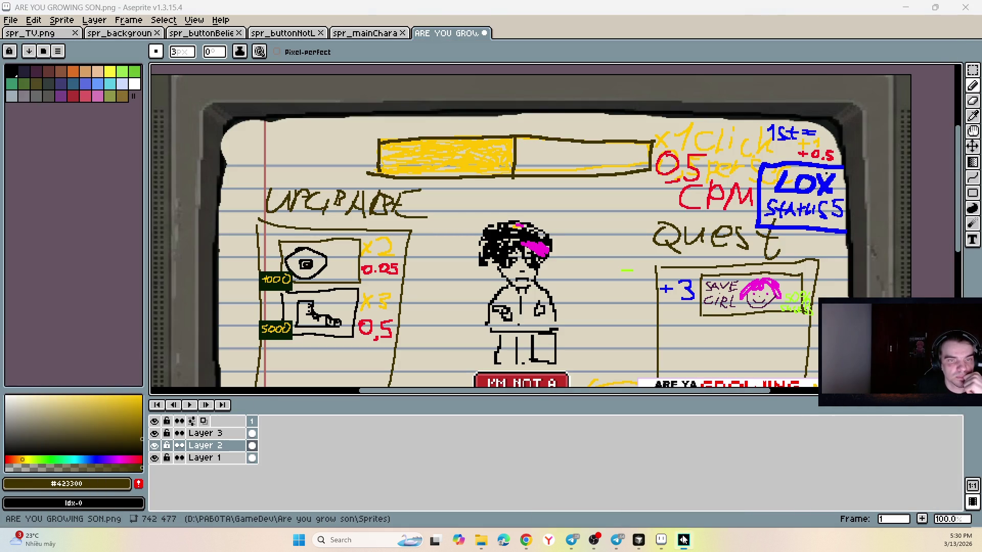
pyautogui.click(684, 540)
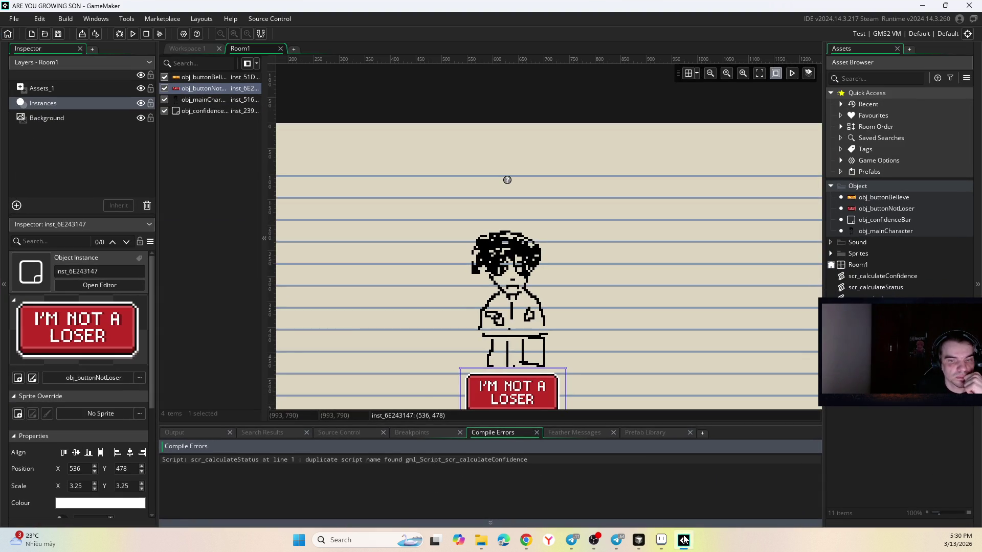
pyautogui.click(136, 34)
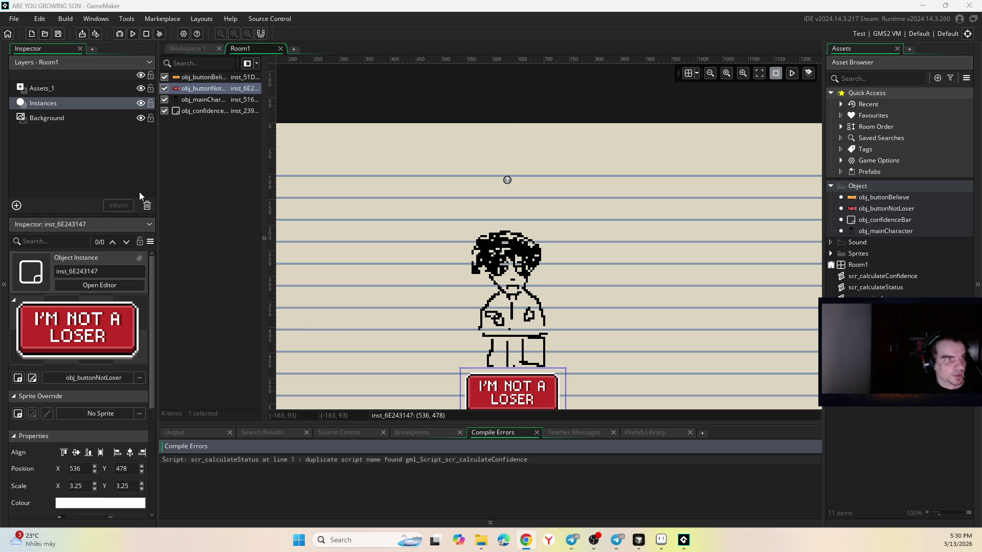
pyautogui.click(571, 540)
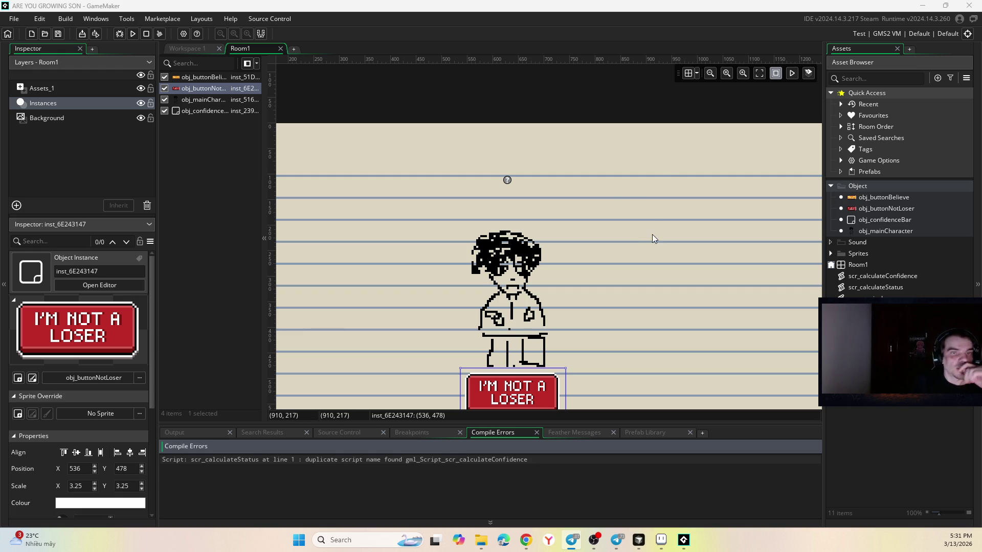
pyautogui.click(683, 541)
pyautogui.click(683, 544)
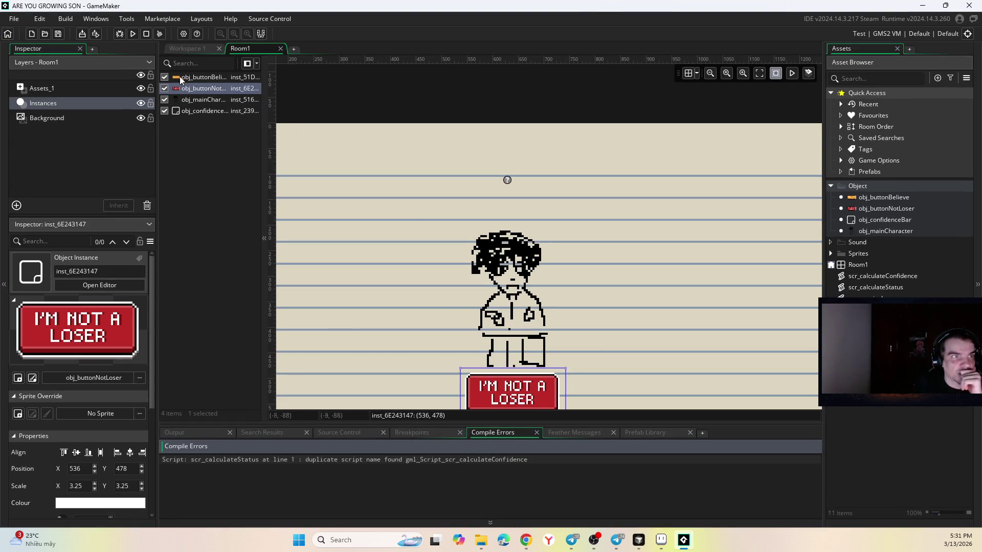
pyautogui.press('F5')
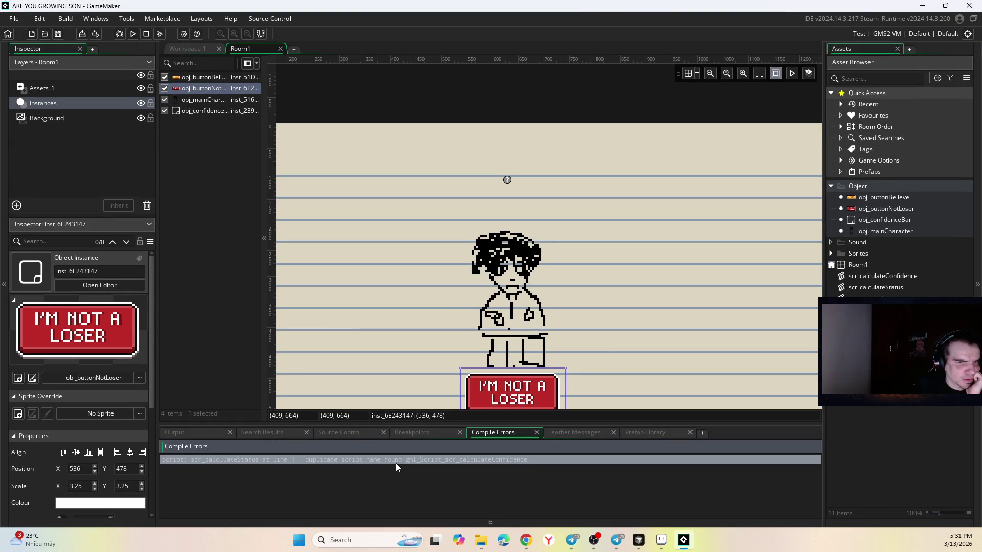
# - Open scr_calculateStatus from the compile error and check its scr_calculateConfidence function header
pyautogui.click(889, 278)
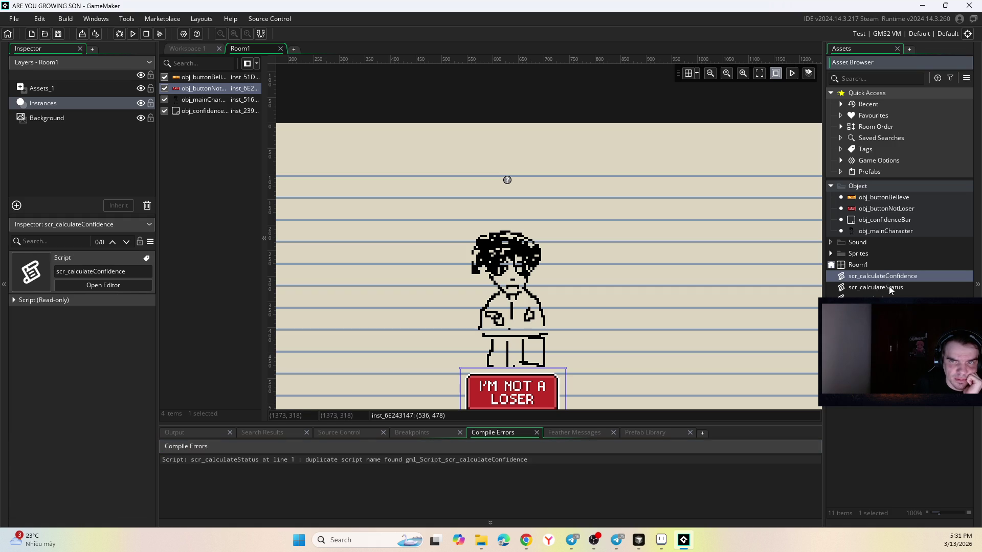
pyautogui.doubleClick(393, 462)
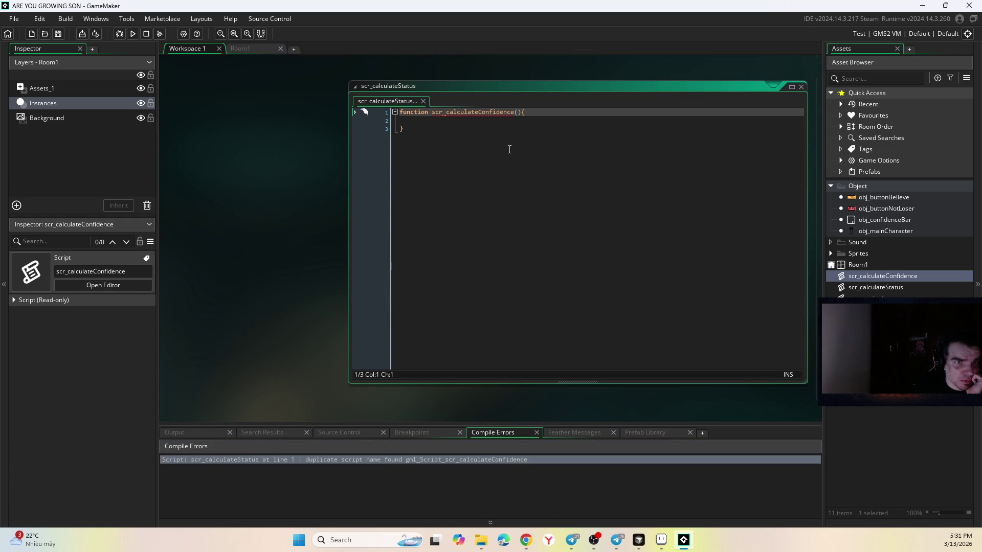
pyautogui.click(885, 287)
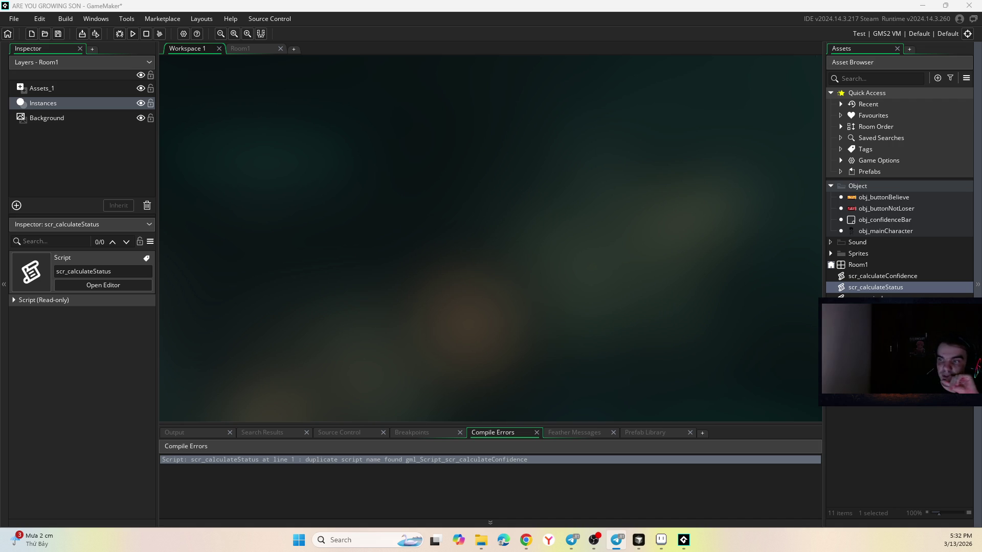
pyautogui.hotkey('alt', 'Tab')
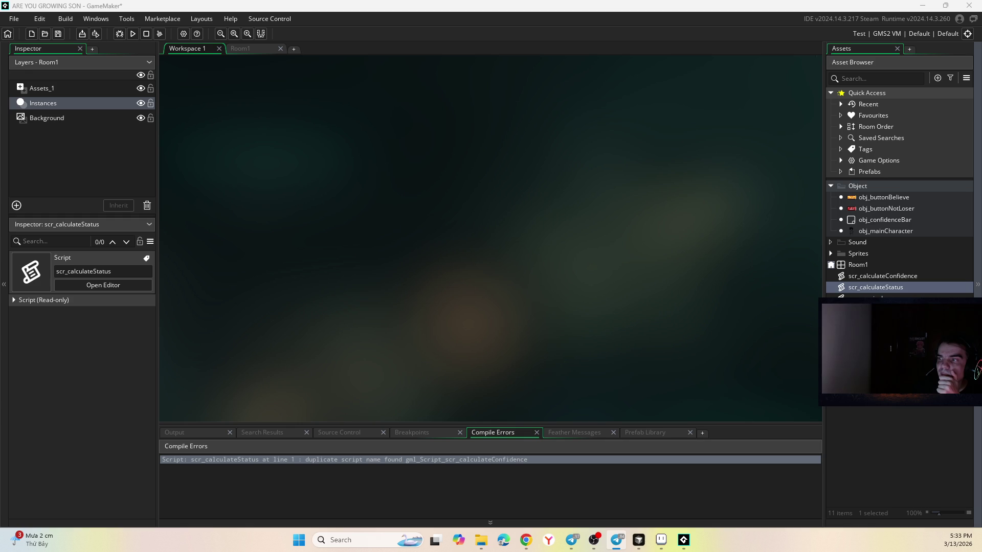
pyautogui.hotkey('alt', 'Tab')
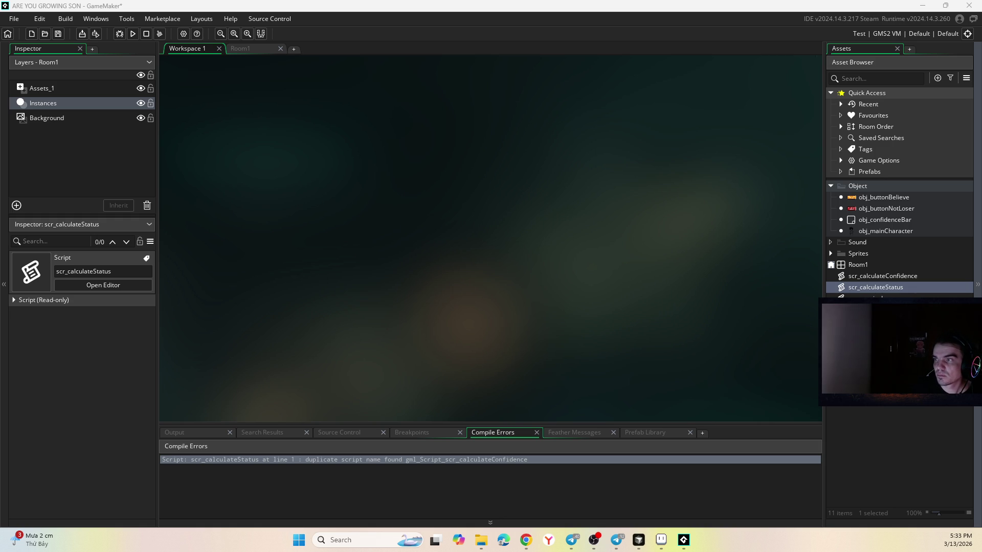
pyautogui.press('super+shift+s')
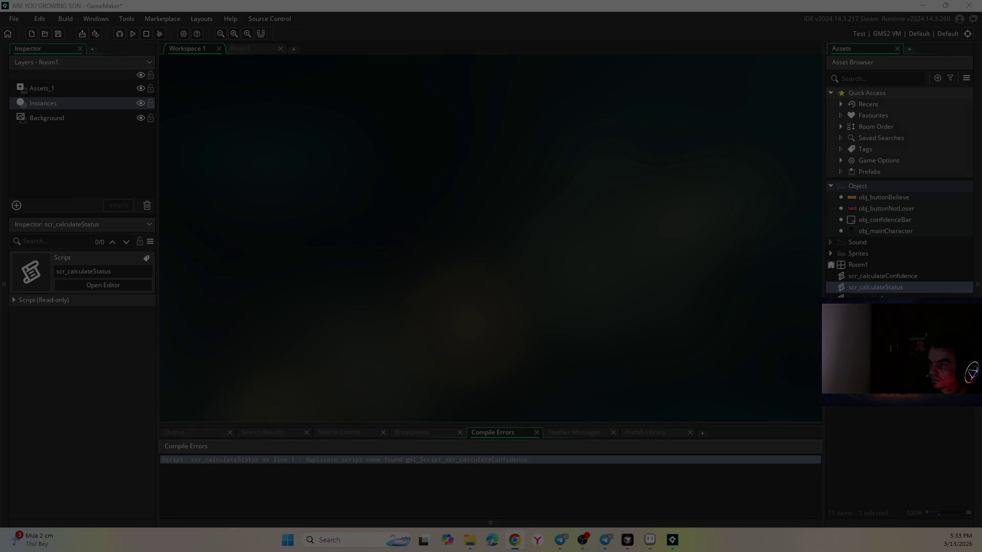
pyautogui.press('Escape')
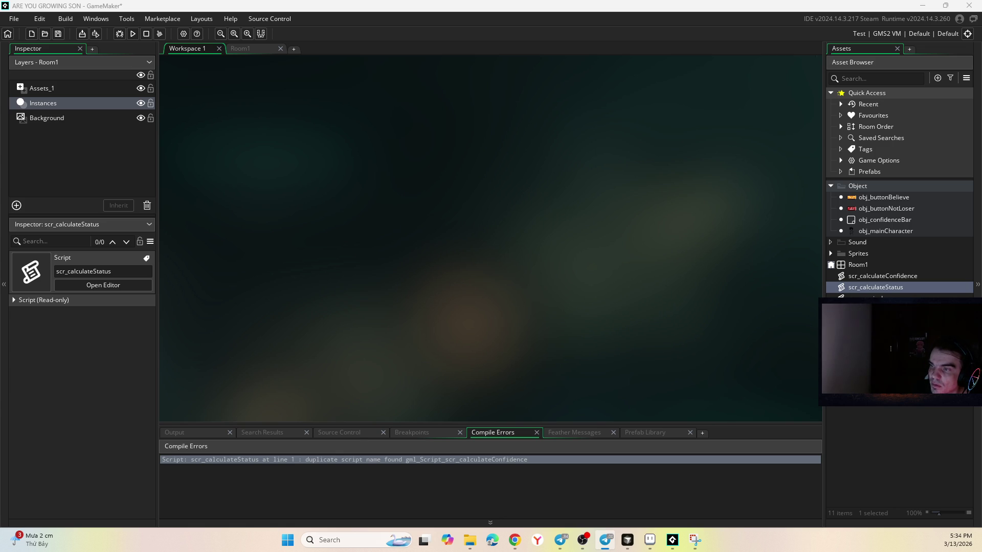
pyautogui.hotkey('alt', 'Tab')
pyautogui.hotkey('alt', 'Tab')
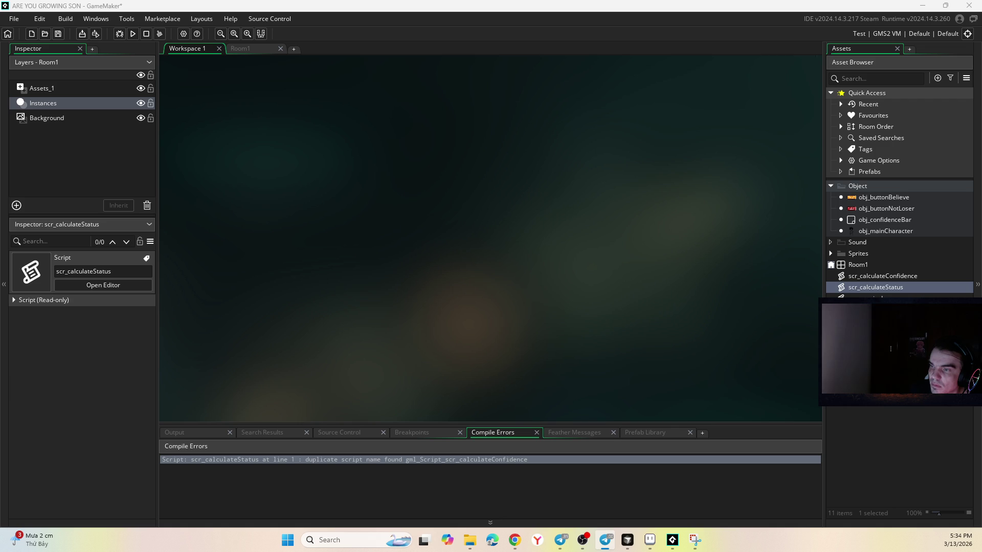
pyautogui.hotkey('alt', 'Tab')
pyautogui.hotkey('alt', 'Tab')
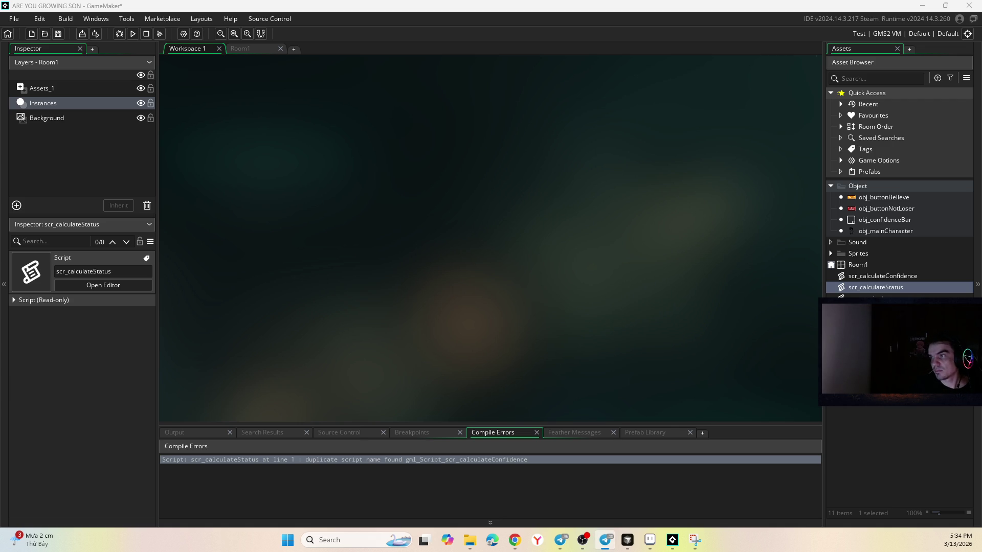
pyautogui.hotkey('alt', 'Tab')
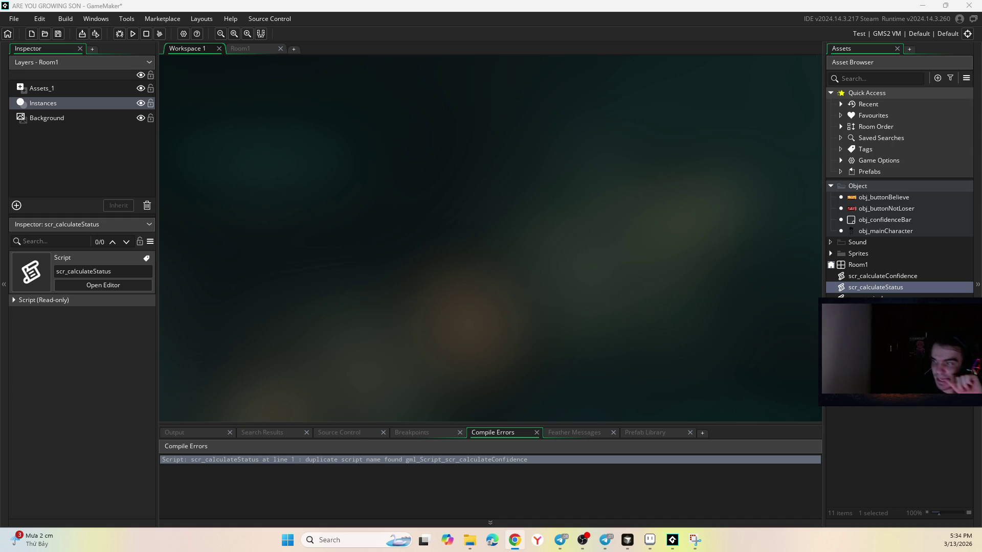
# - Return to the Room1 tab and launch the game
pyautogui.click(240, 48)
pyautogui.scroll(-5, 510, 278)
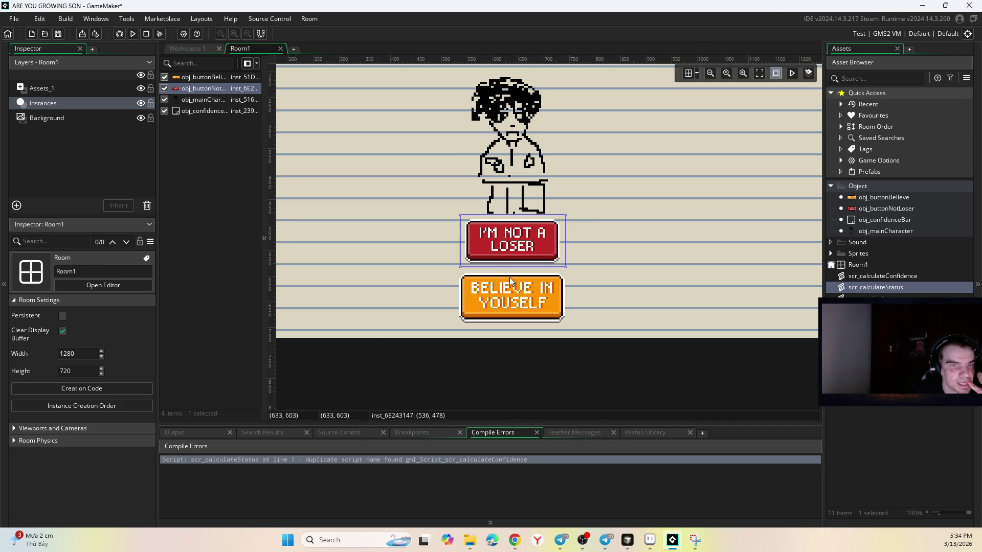
pyautogui.click(132, 34)
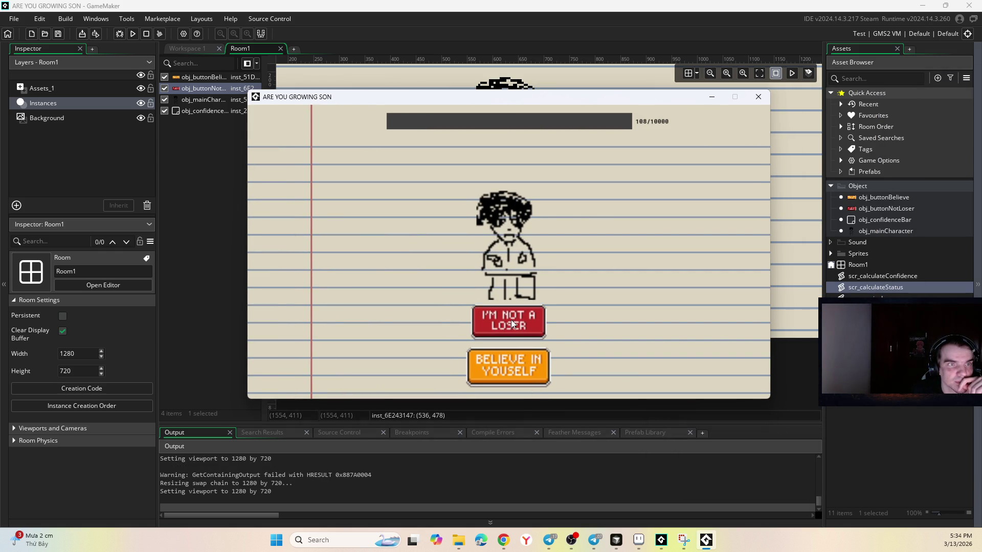
# - Click I'M NOT A LOSER four times to raise confidence to 136/10000
pyautogui.click(512, 324)
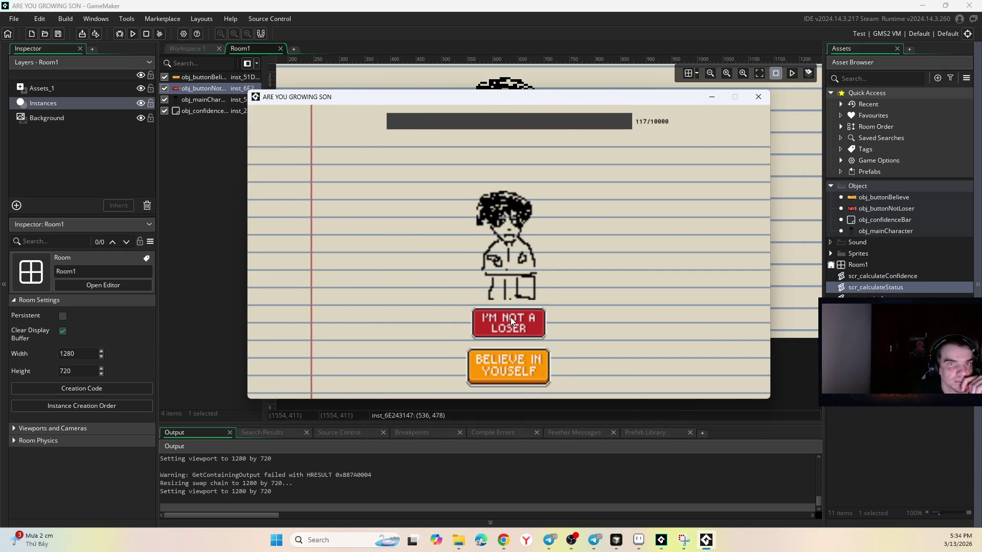
pyautogui.click(511, 321)
pyautogui.click(512, 321)
pyautogui.click(511, 322)
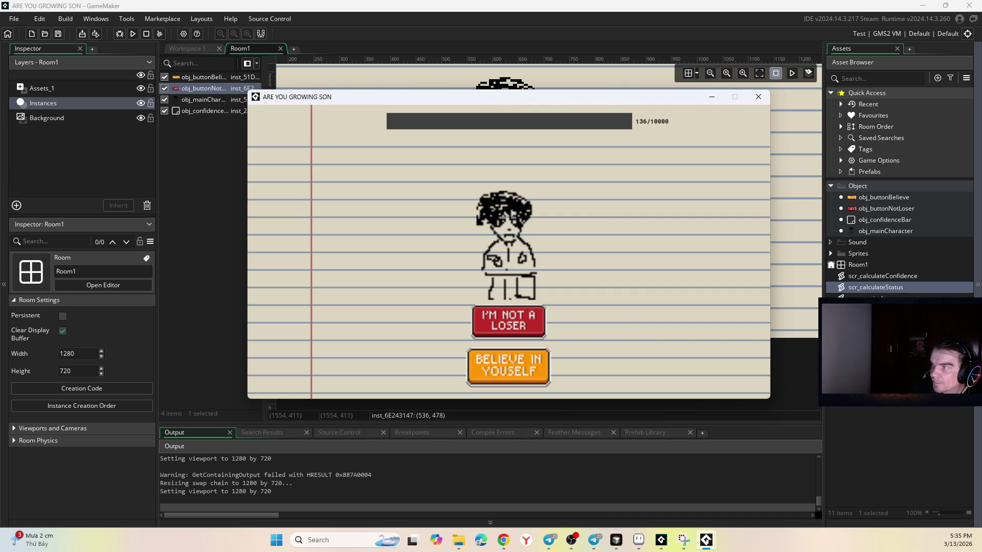
pyautogui.hotkey('alt', 'Tab')
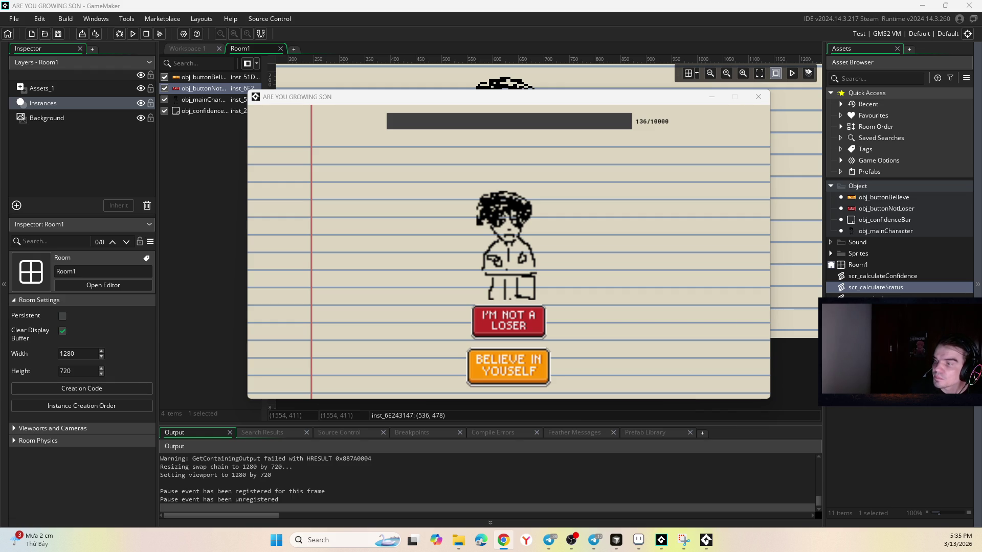
# - Click I'M NOT A LOSER five more times to push confidence past 150
pyautogui.click(507, 326)
pyautogui.click(506, 317)
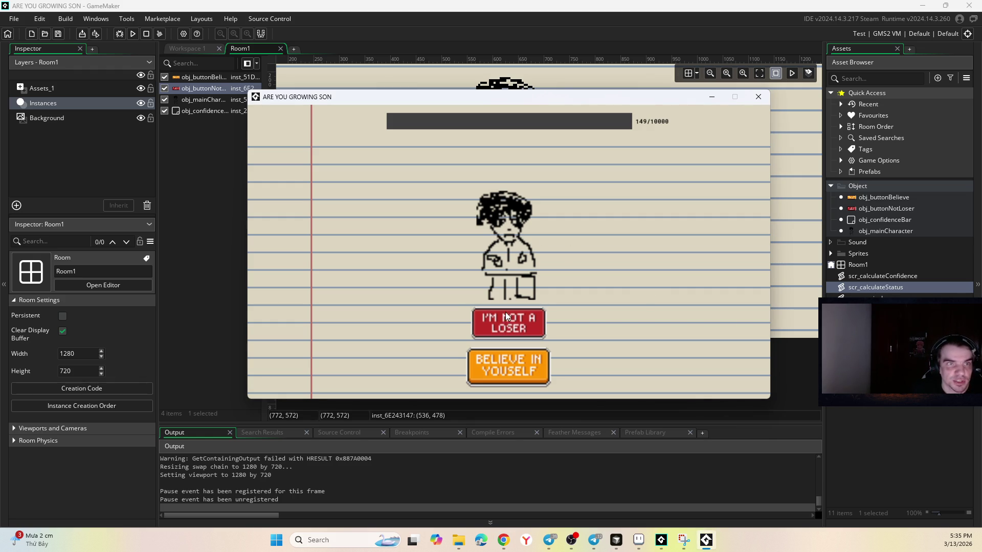
pyautogui.click(506, 316)
pyautogui.click(506, 317)
pyautogui.click(506, 318)
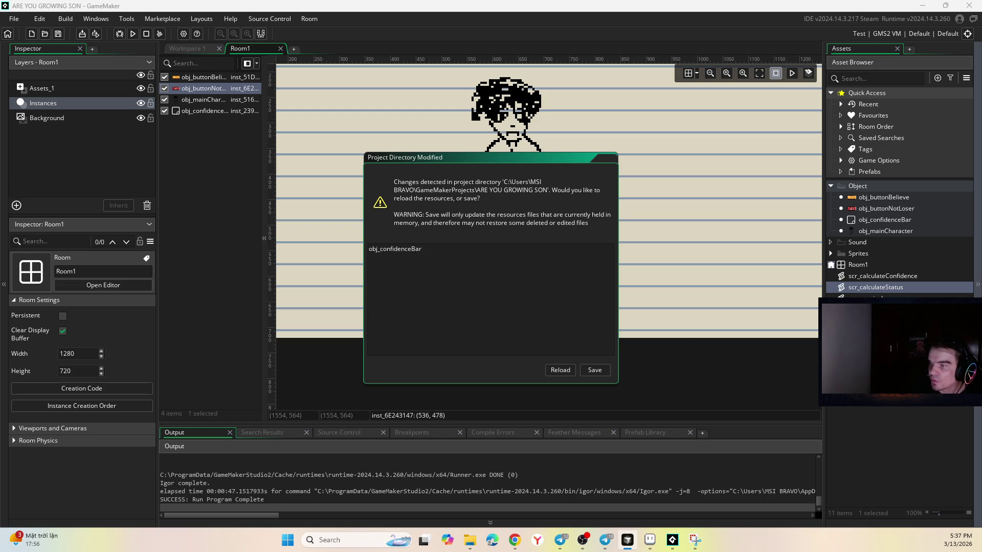
# - Switch past the browser's music player back to GameMaker's Project Directory Modified warning
pyautogui.hotkey('alt', 'Tab')
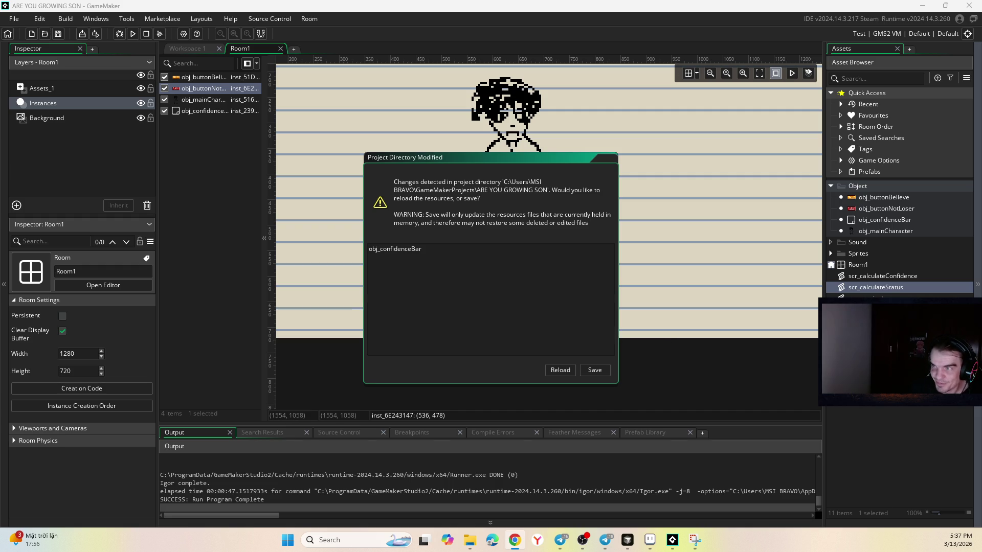
pyautogui.hotkey('alt', 'Tab')
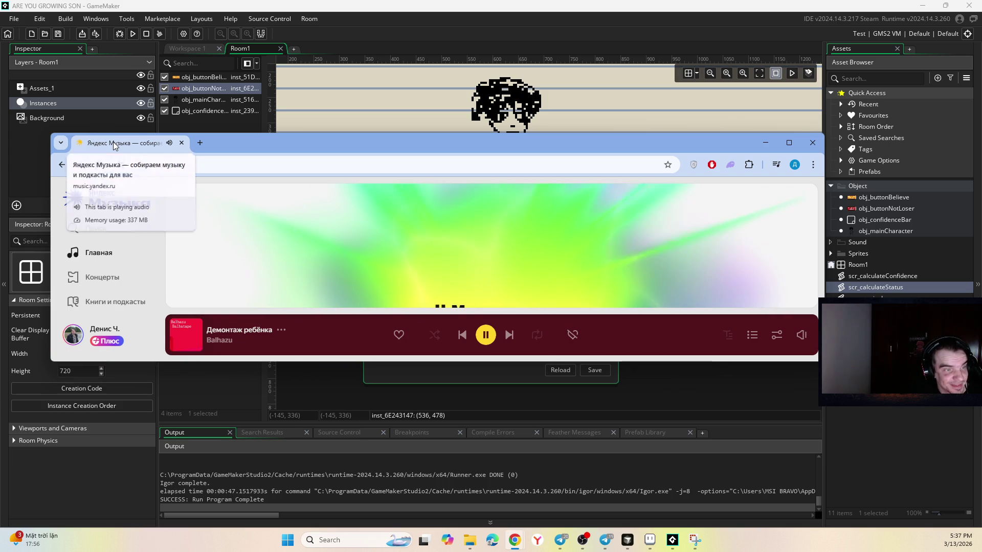
pyautogui.hotkey('alt', 'Tab')
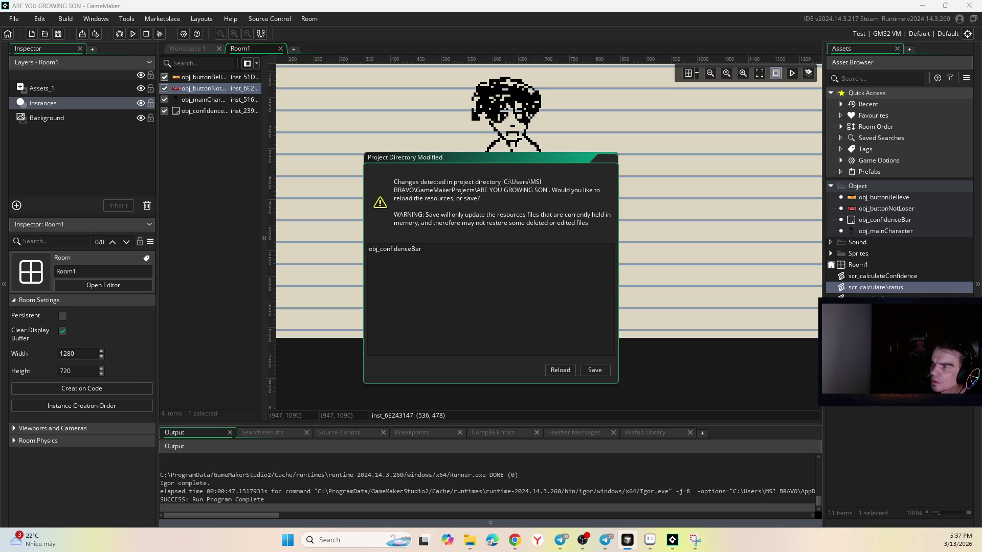
# - Bring the Cursor editor into view and read the agent's reply about its code changes
pyautogui.moveTo(977, 121); pyautogui.dragTo(649, 109)
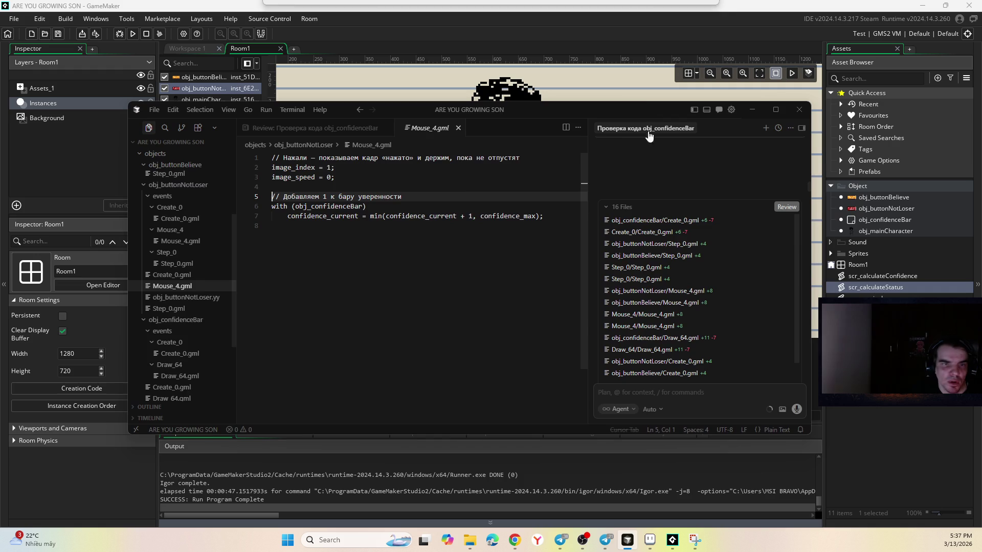
pyautogui.click(786, 207)
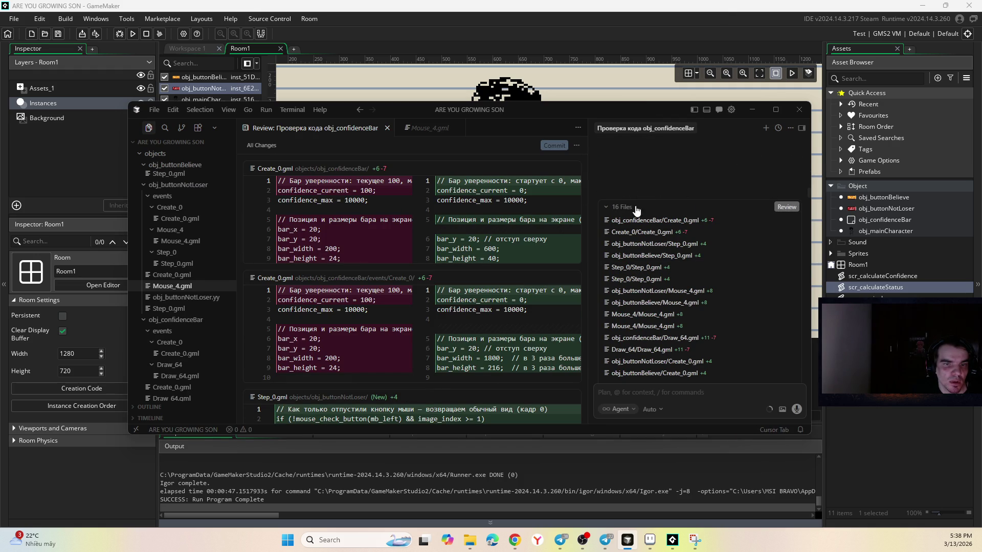
pyautogui.scroll(-1, 639, 358)
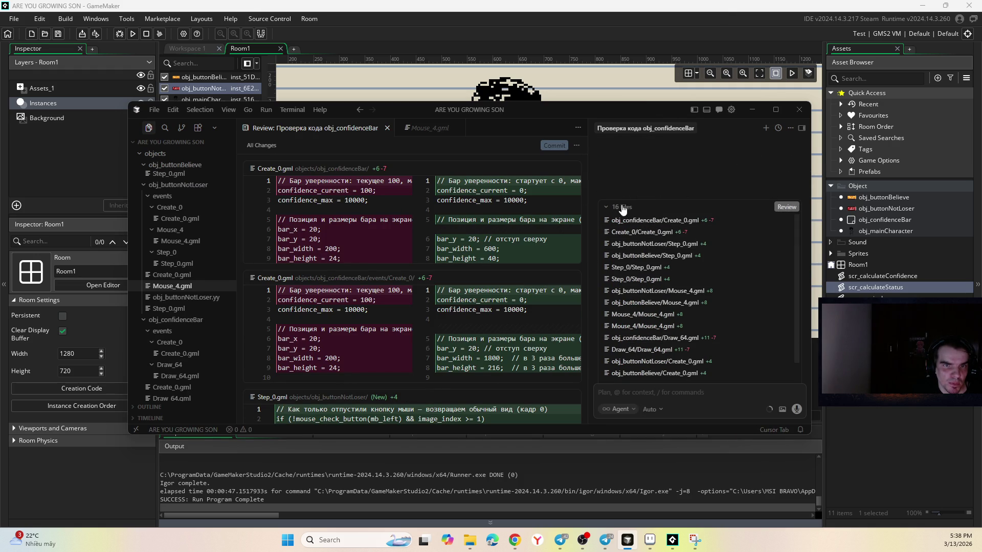
pyautogui.click(607, 207)
pyautogui.scroll(-3, 682, 263)
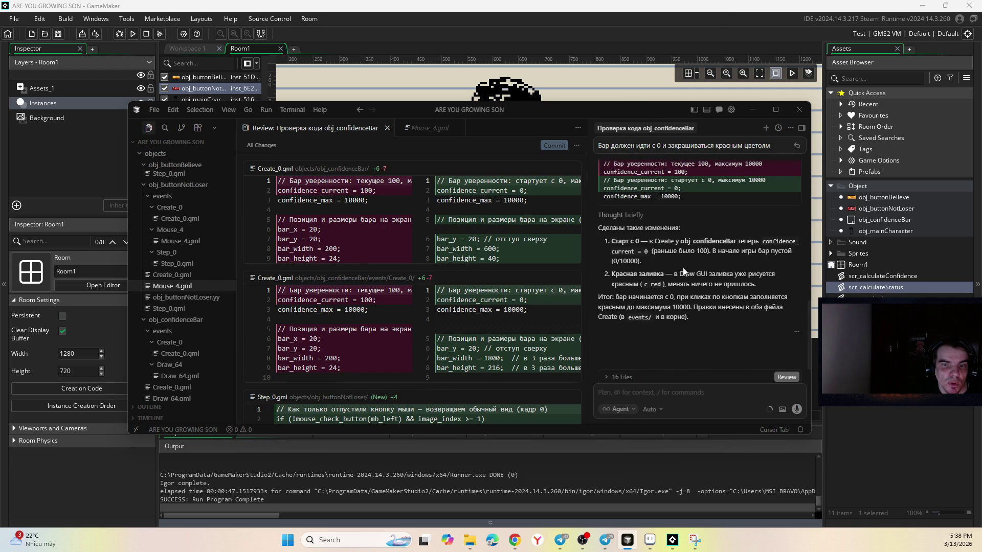
pyautogui.scroll(5, 686, 276)
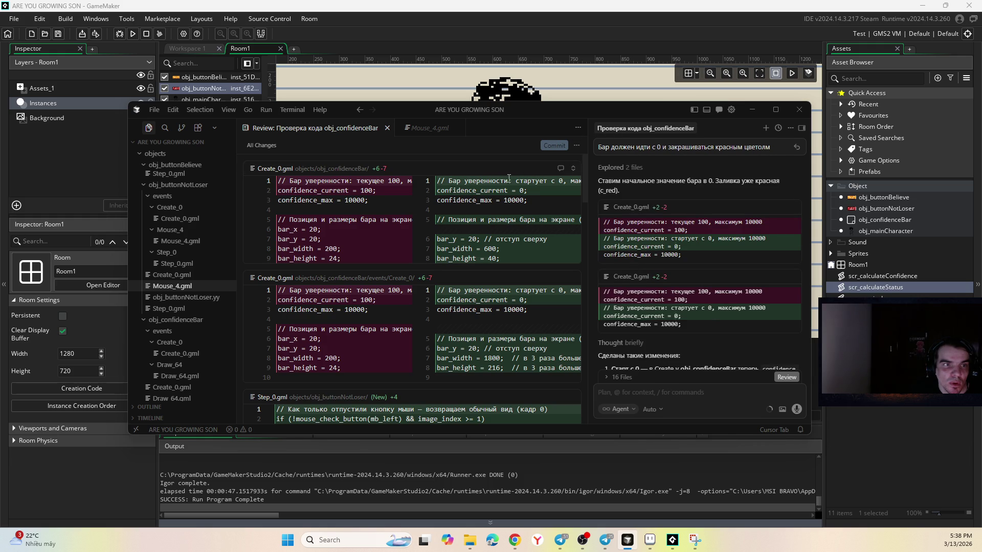
# - Open both edited Create_0.gml diffs and the 16 changed files list, then return to GameMaker
pyautogui.click(370, 169)
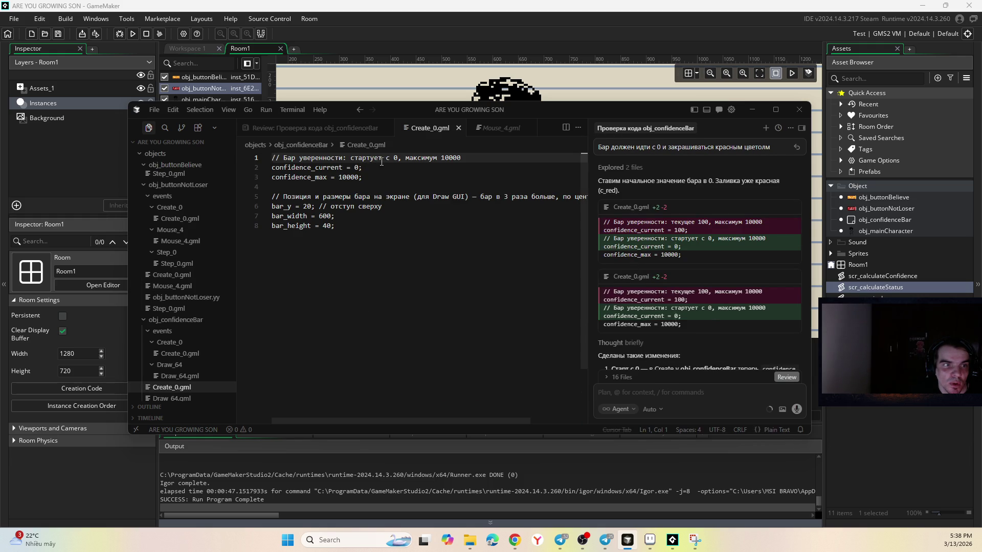
pyautogui.click(640, 277)
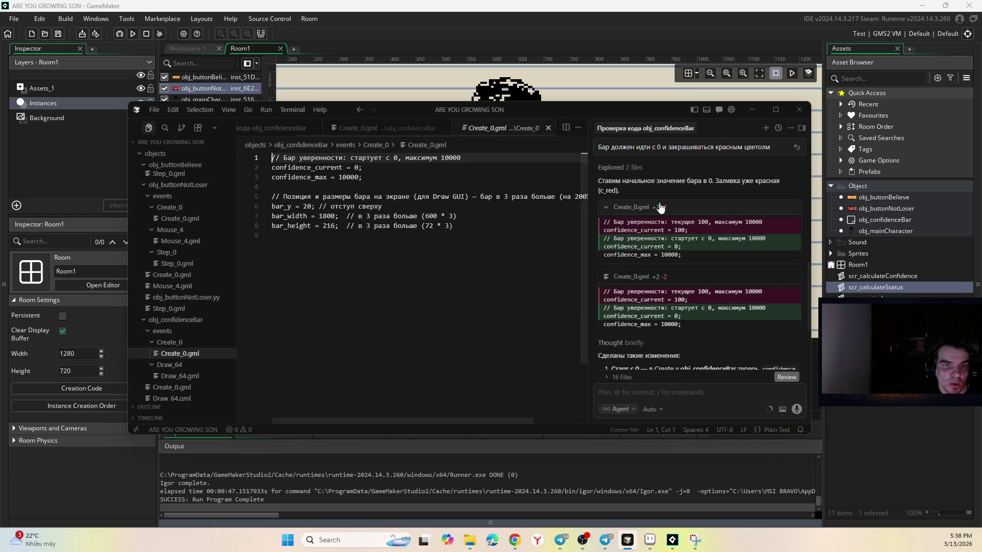
pyautogui.click(641, 274)
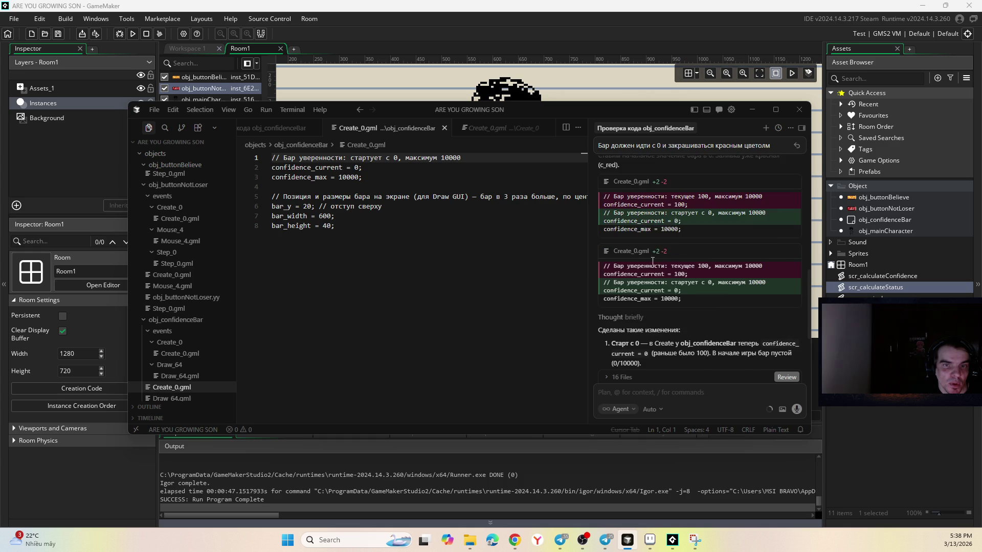
pyautogui.scroll(3, 733, 296)
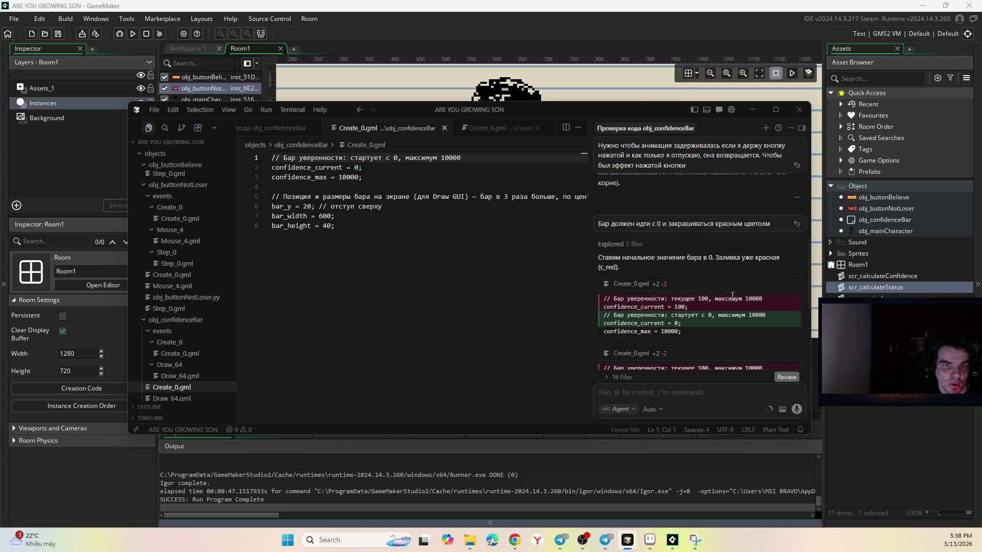
pyautogui.scroll(-2, 732, 296)
pyautogui.click(643, 379)
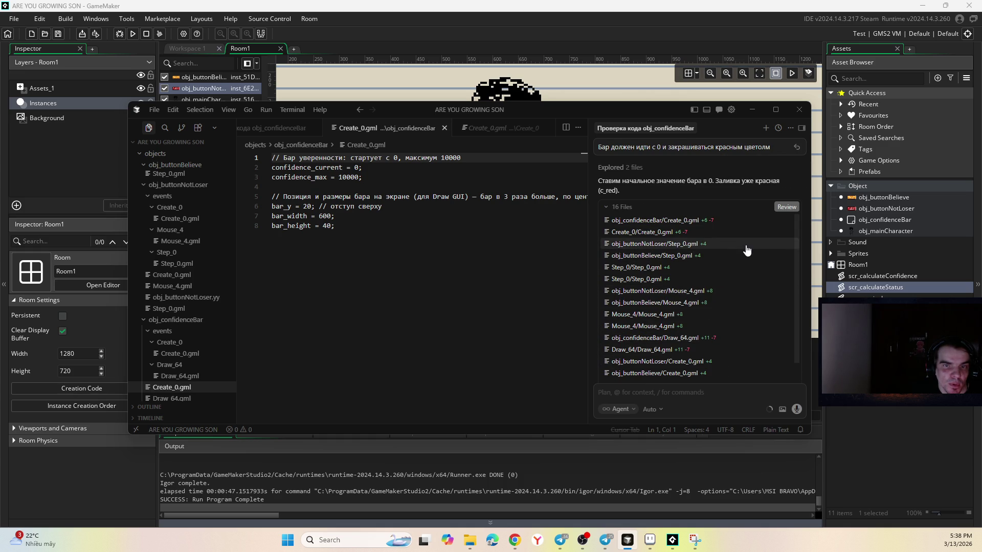
pyautogui.click(549, 100)
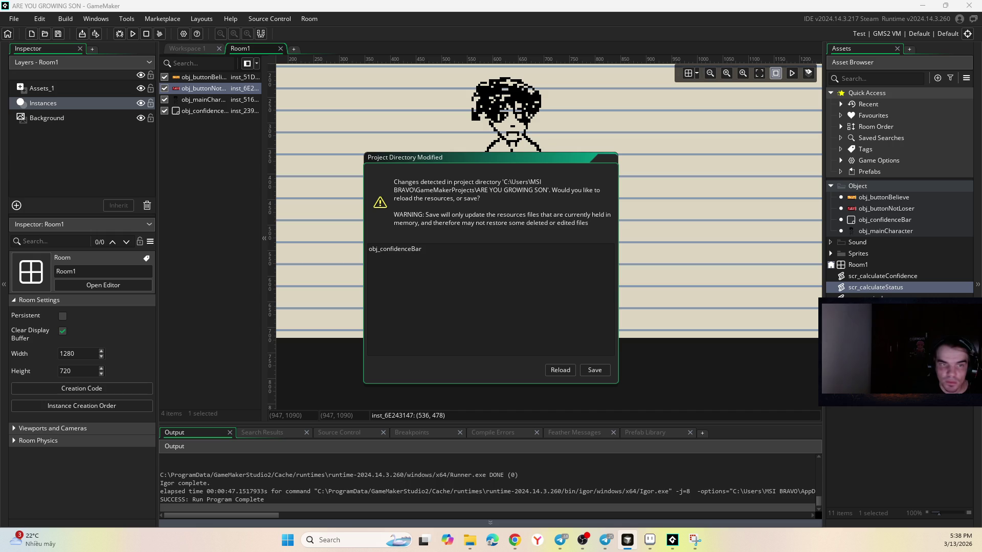
# - Reload the project and open obj_confidenceBar's Create event to check confidence_current = 0 on line 2
pyautogui.click(560, 370)
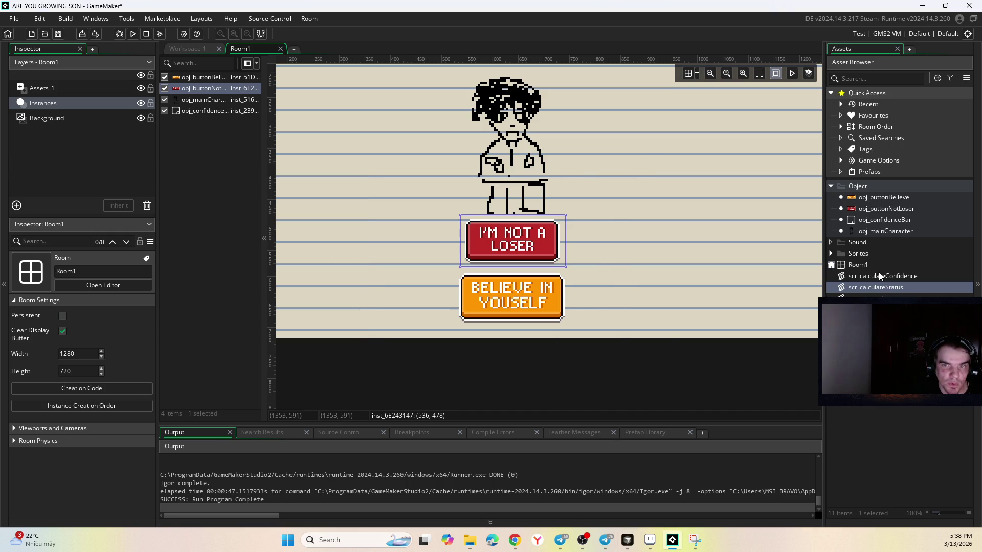
pyautogui.doubleClick(880, 221)
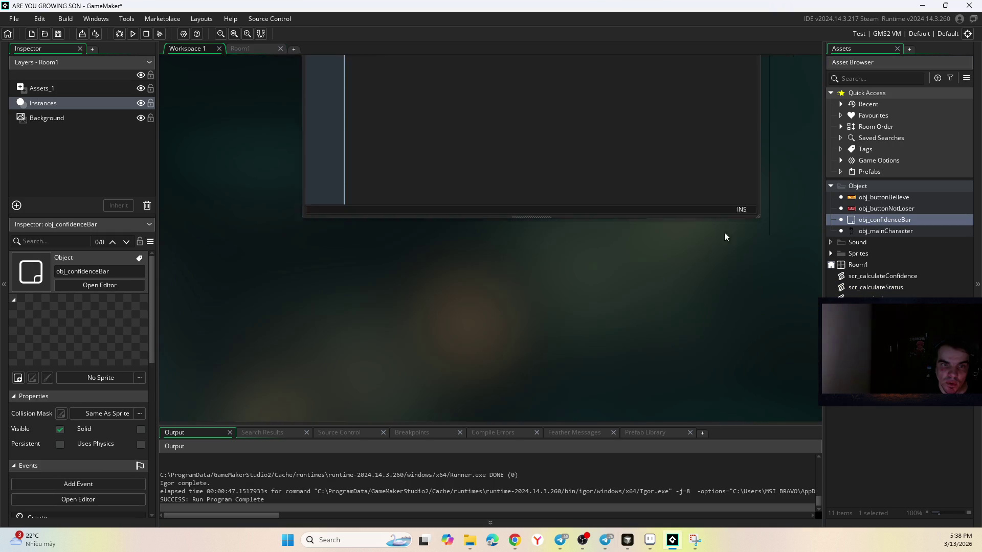
pyautogui.click(342, 101)
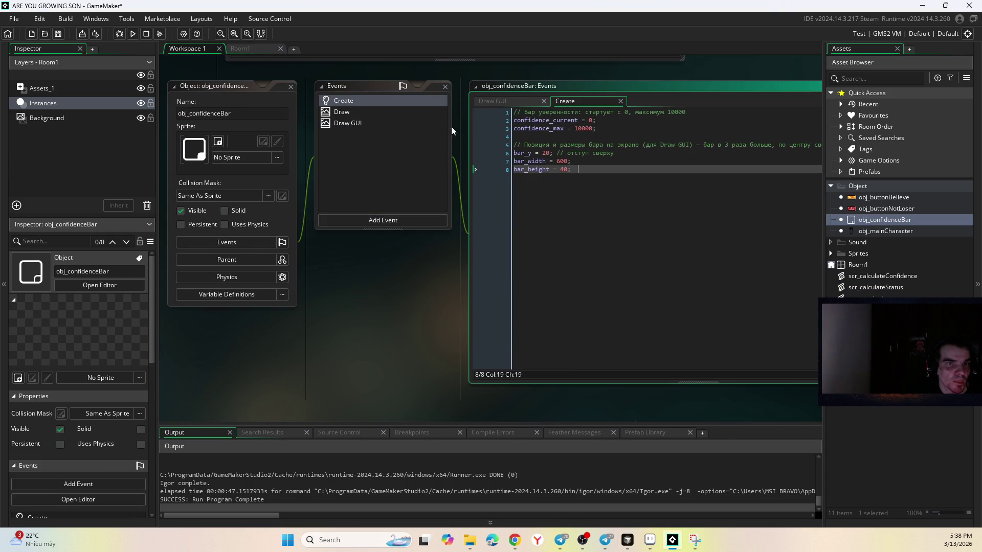
pyautogui.click(591, 120)
pyautogui.click(407, 283)
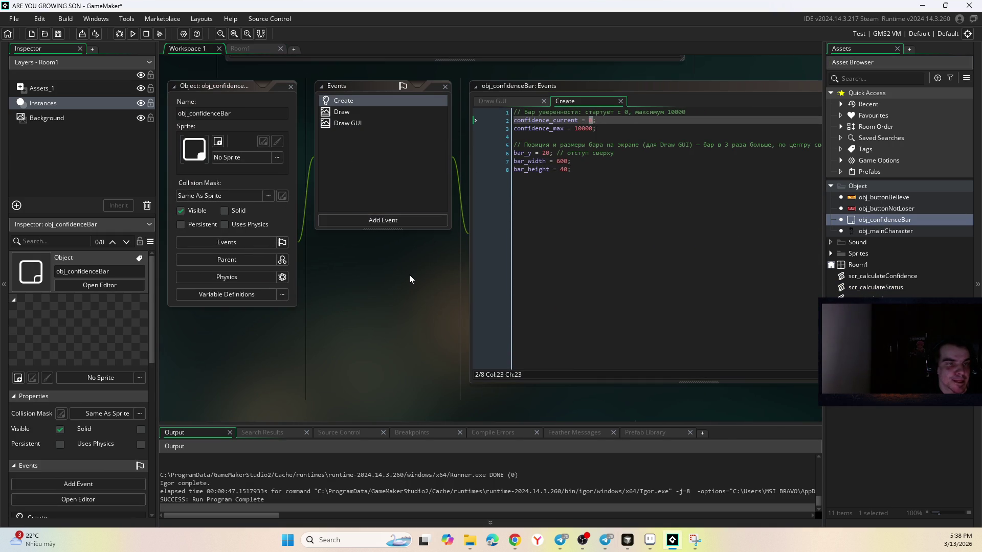
# - Run the game, click I'M NOT A LOSER a few times to raise the counter, then close it
pyautogui.click(133, 34)
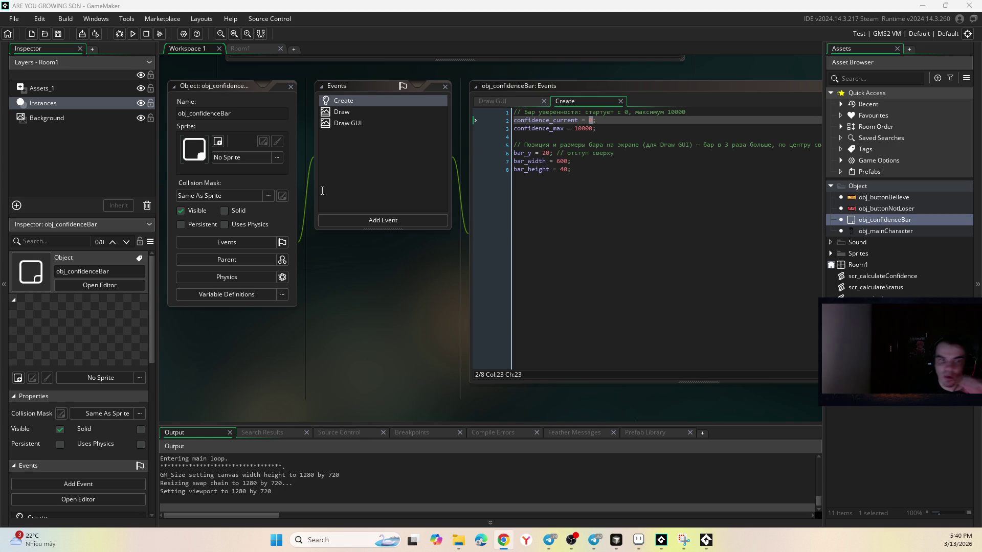
pyautogui.click(677, 247)
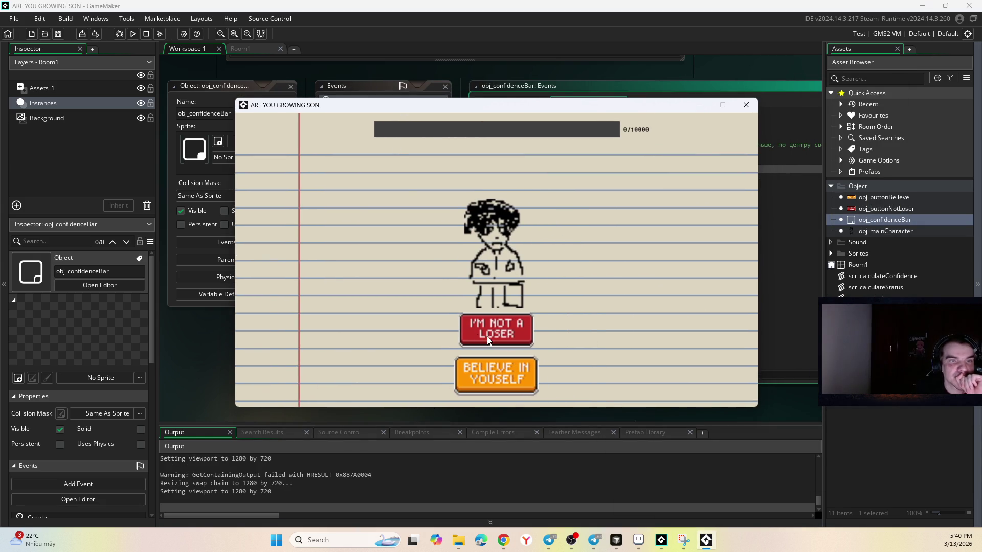
pyautogui.click(504, 323)
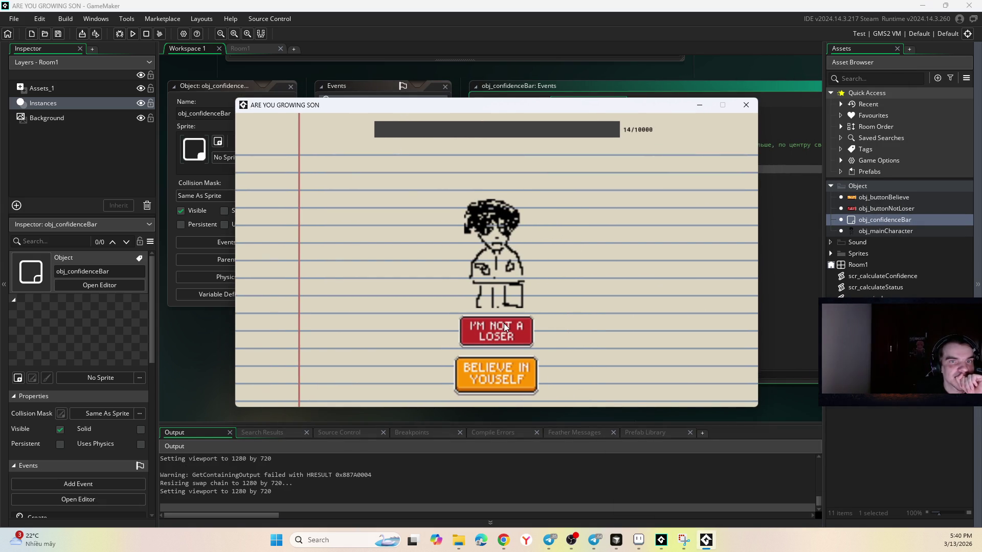
pyautogui.click(504, 323)
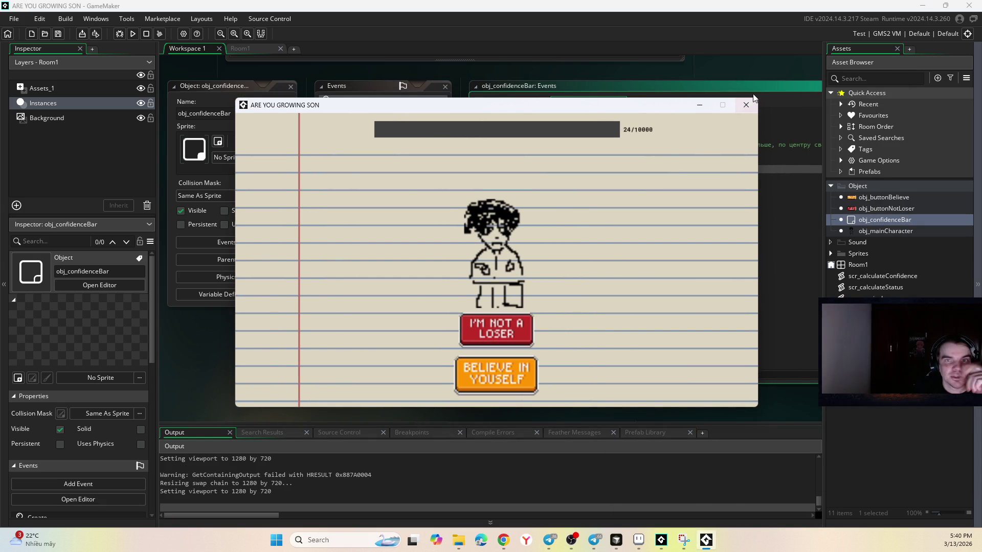
pyautogui.click(746, 105)
# - Change confidence_max from 10000 to 100, then run and click I'M NOT A LOSER up to 43/100
pyautogui.moveTo(589, 131); pyautogui.dragTo(584, 131)
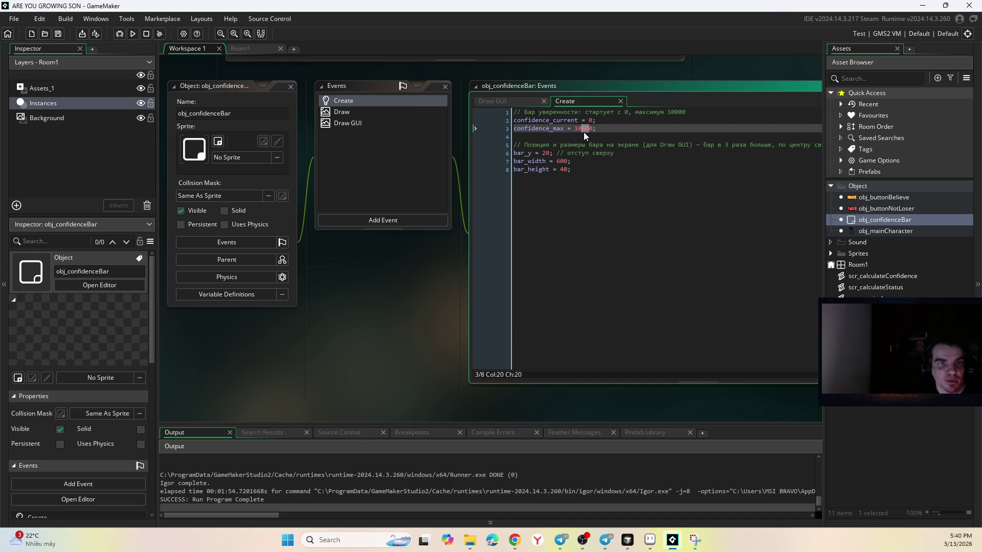
pyautogui.click(616, 261)
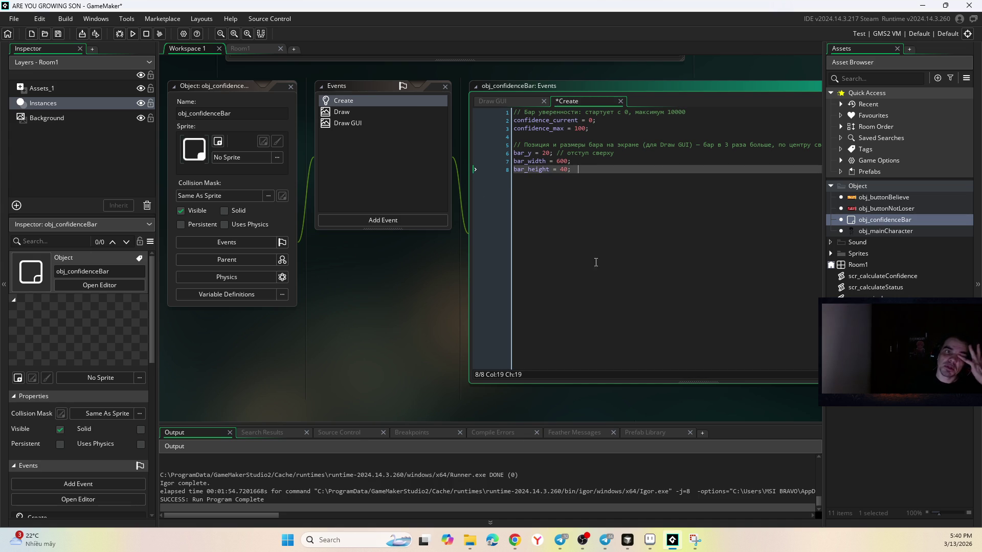
pyautogui.click(132, 34)
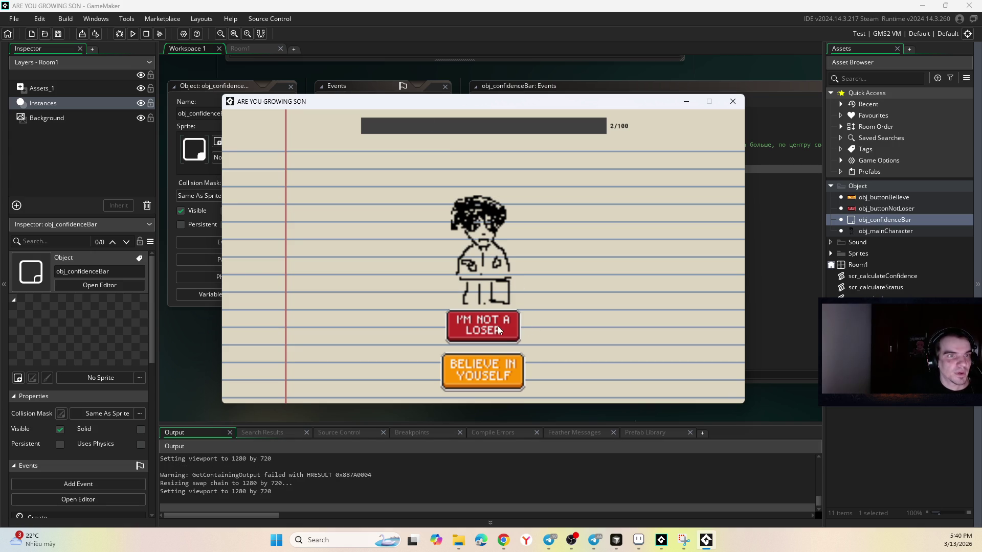
pyautogui.click(497, 325)
pyautogui.click(497, 322)
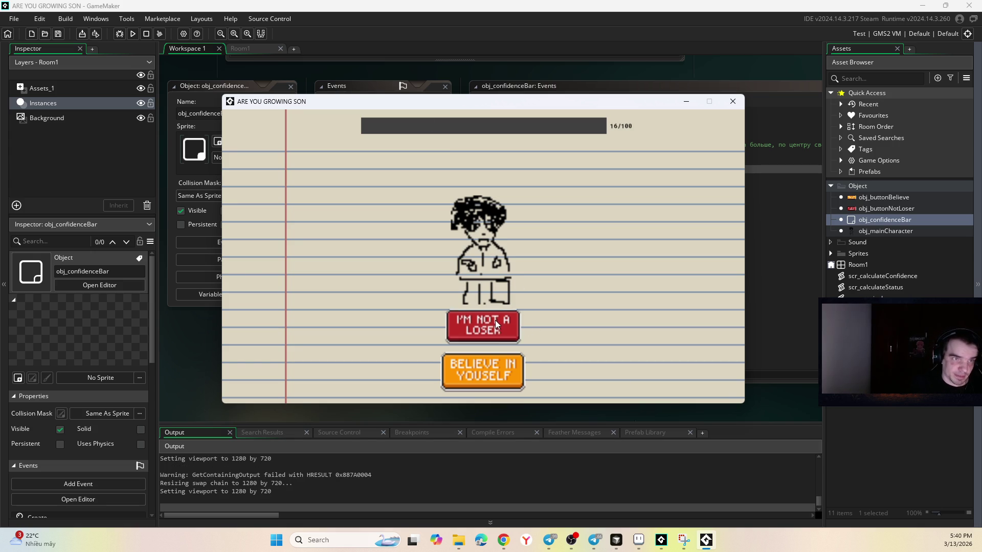
pyautogui.click(497, 320)
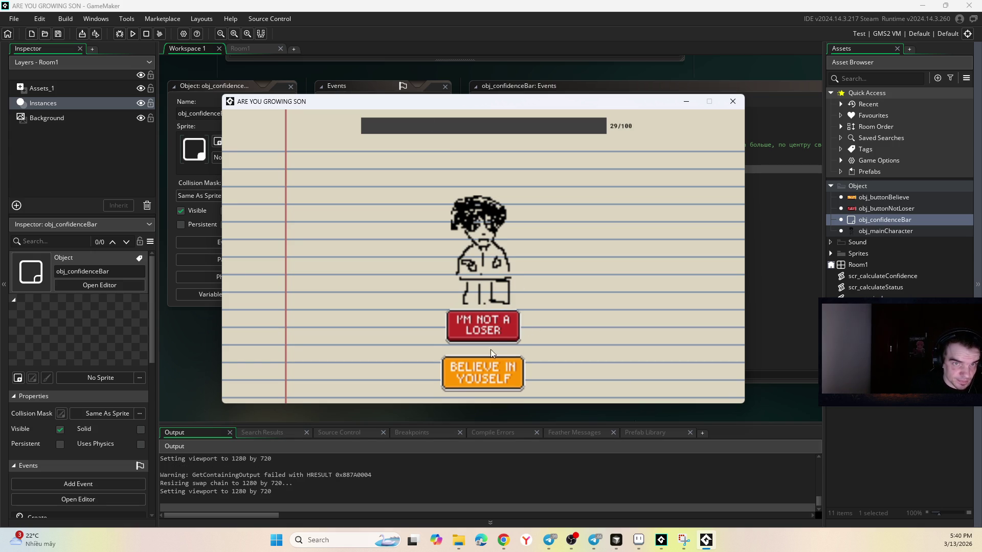
pyautogui.click(497, 315)
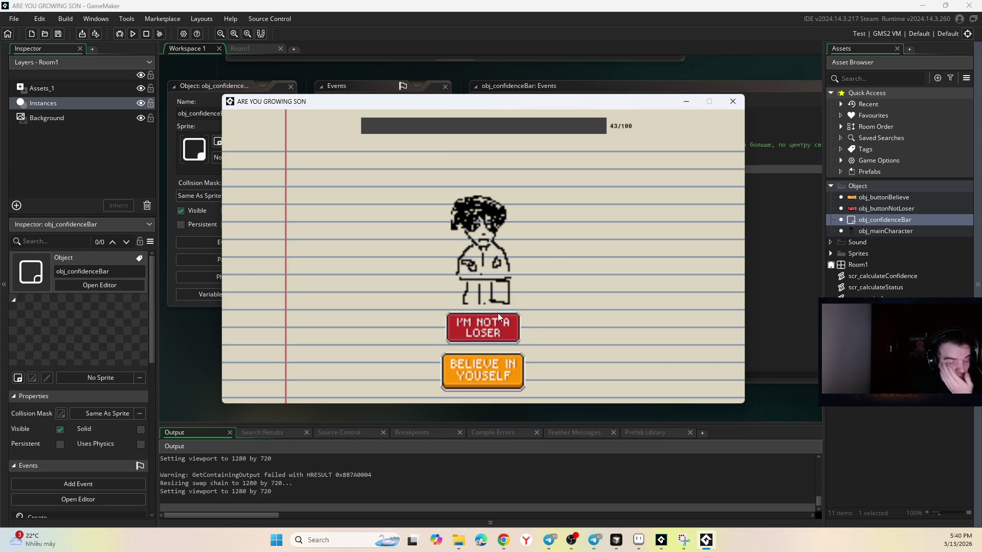
pyautogui.click(733, 101)
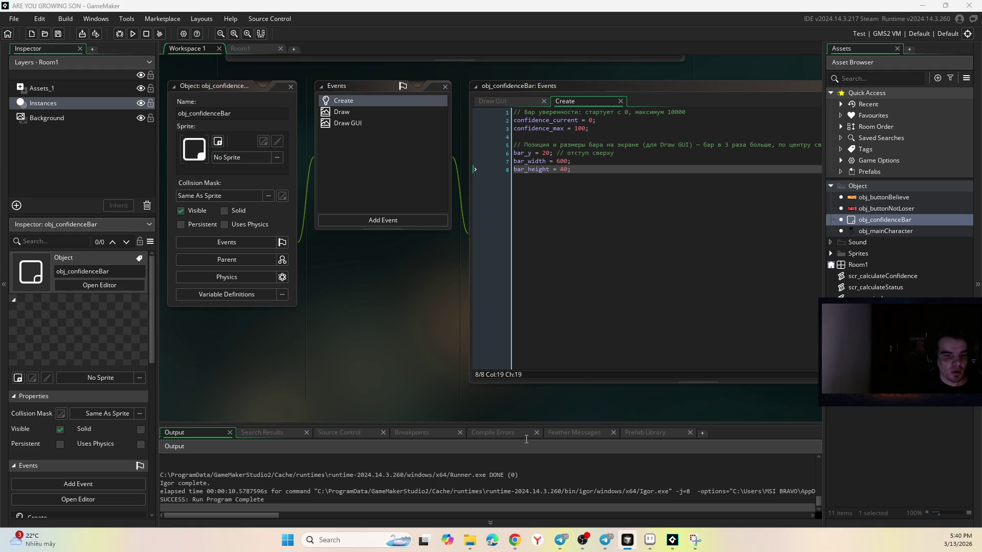
# - Cycle through the browser and messaging apps, then bring Cursor in front of GameMaker
pyautogui.click(514, 540)
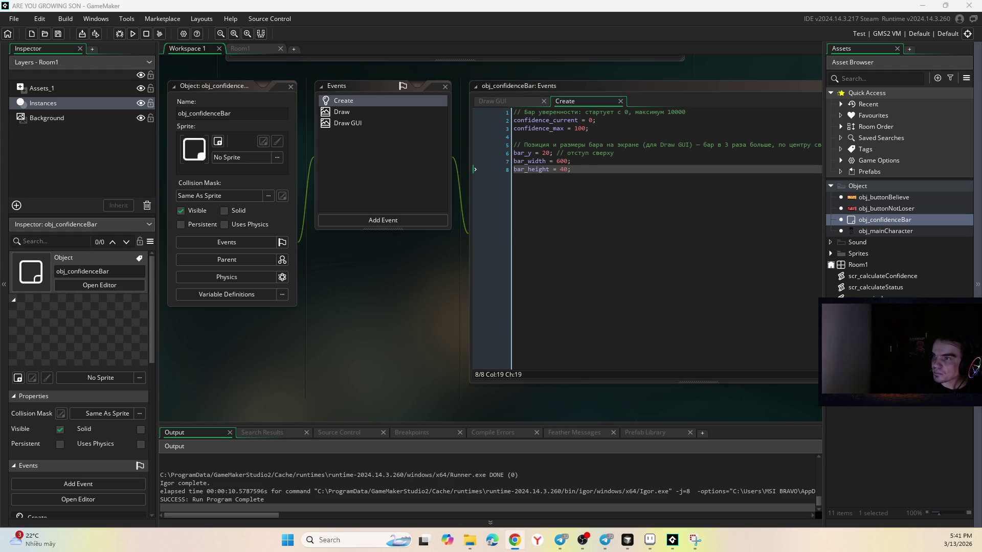
pyautogui.hotkey('alt', 'Tab')
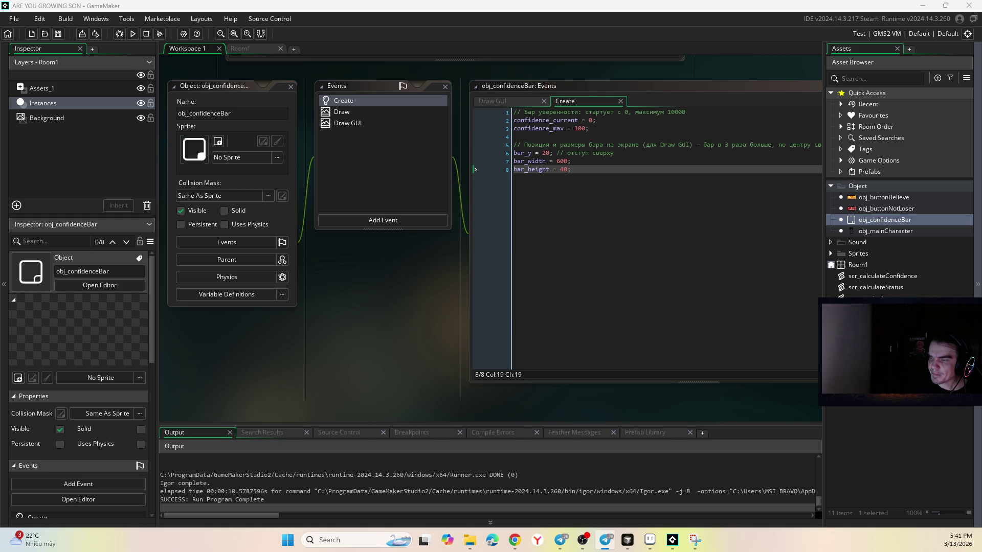
pyautogui.hotkey('alt', 'Tab')
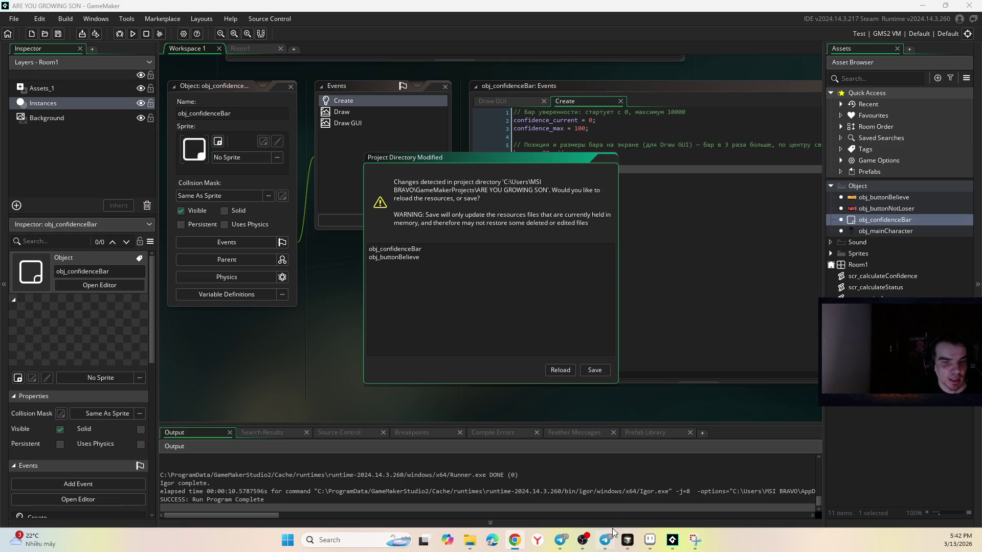
pyautogui.click(627, 539)
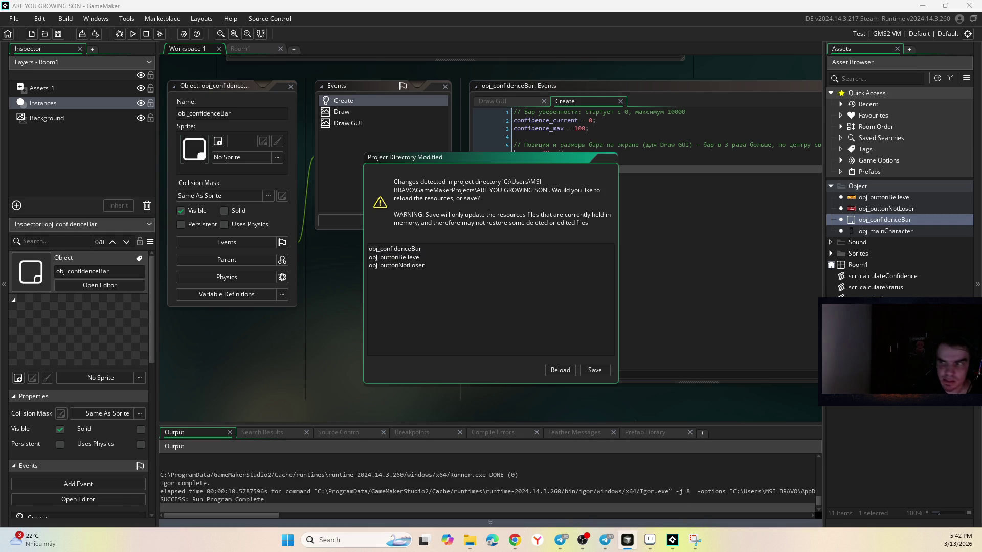
pyautogui.hotkey('alt', 'Tab')
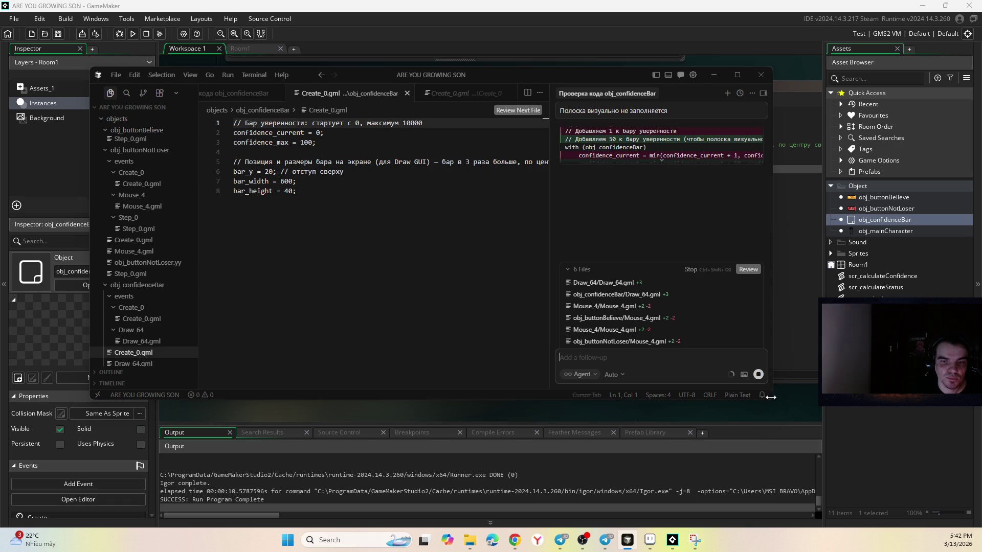
# - Enlarge the Cursor window and widen the agent chat panel to read its reply
pyautogui.moveTo(770, 399); pyautogui.dragTo(920, 478)
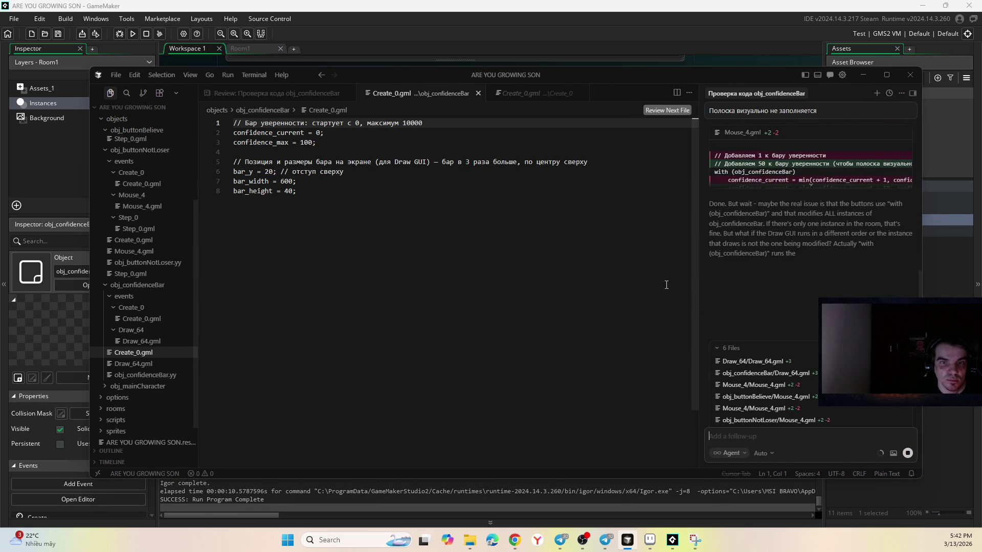
pyautogui.moveTo(697, 302); pyautogui.dragTo(641, 302)
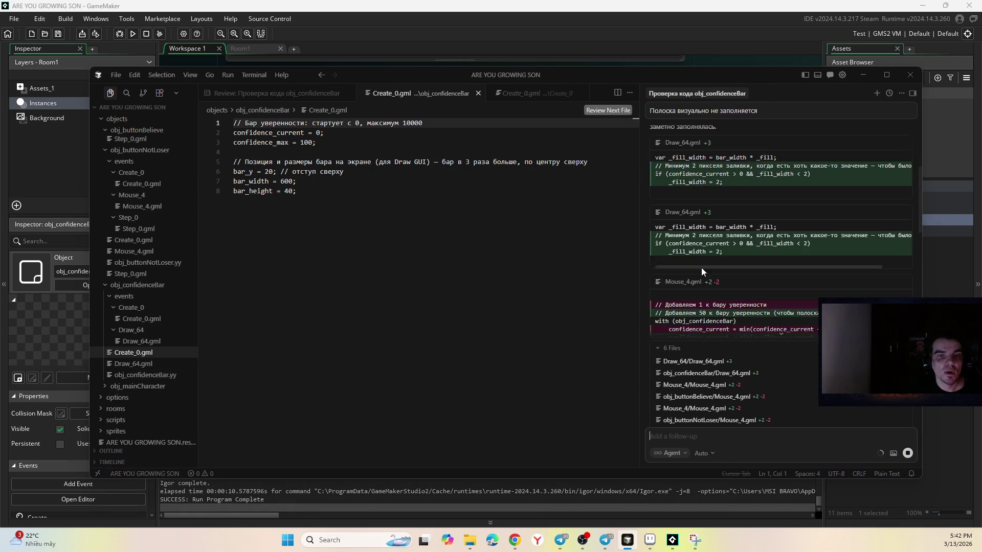
pyautogui.scroll(10, 705, 253)
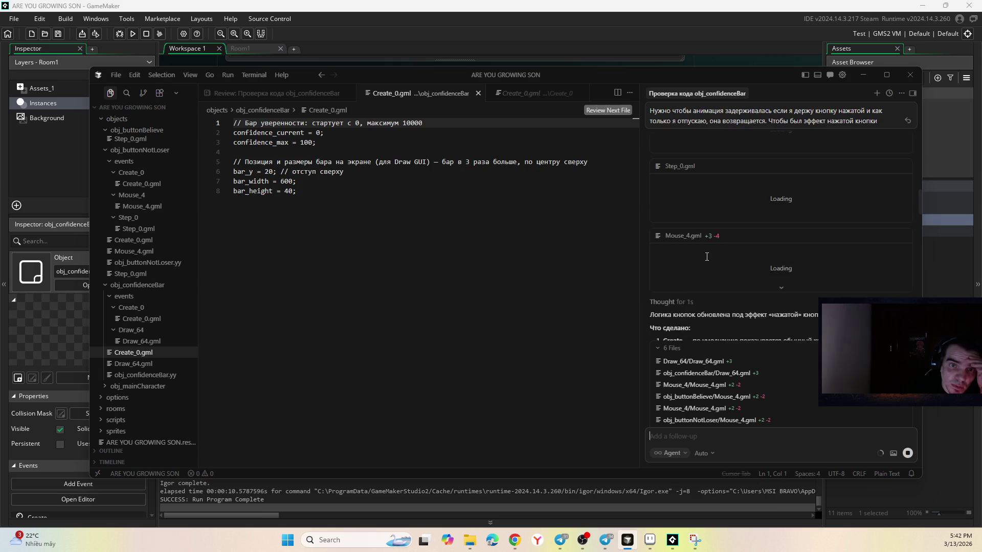
pyautogui.scroll(-3, 708, 253)
pyautogui.scroll(2, 744, 258)
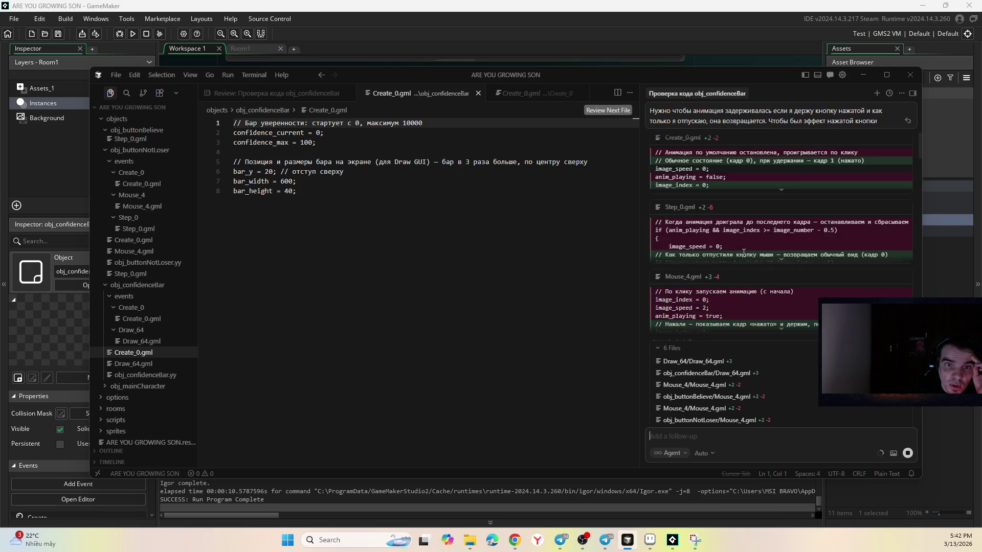
pyautogui.scroll(-10, 744, 258)
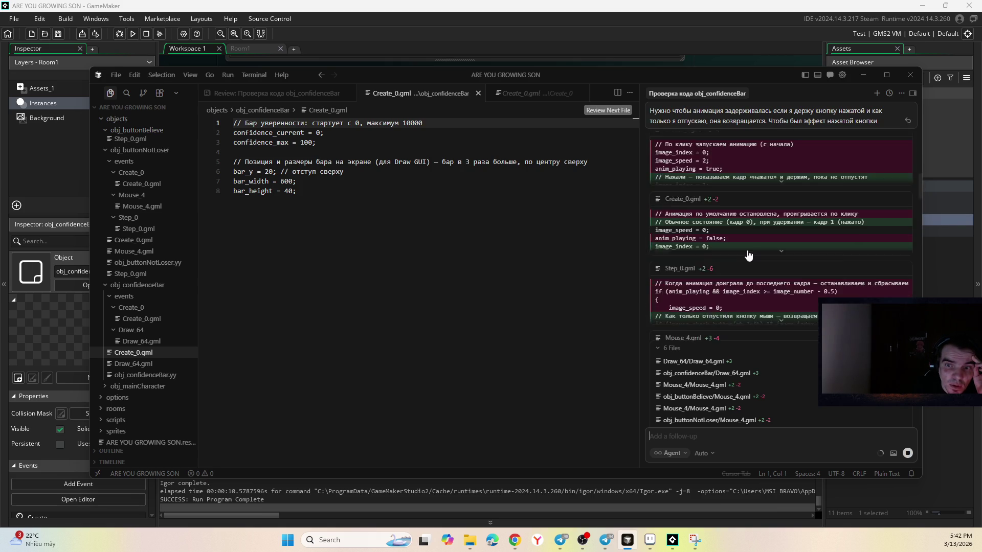
# - Read through the agent's diffs, accept them all with Keep All, and minimize Cursor
pyautogui.click(673, 349)
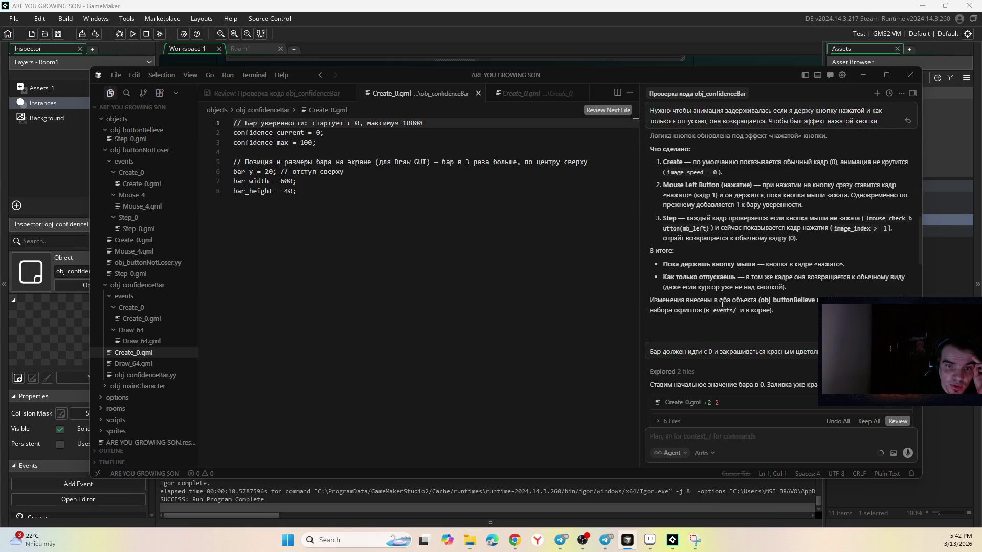
pyautogui.scroll(-15, 723, 297)
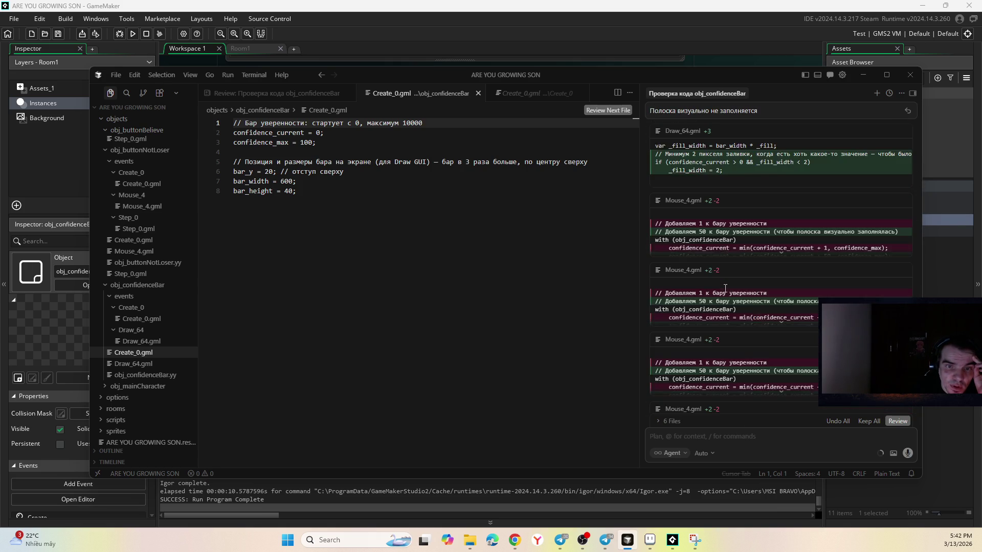
pyautogui.scroll(5, 725, 288)
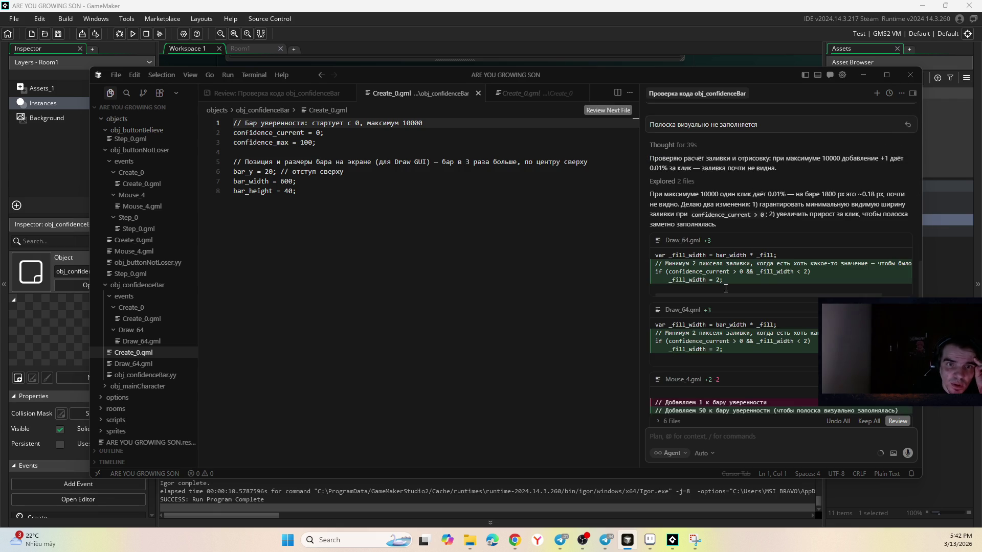
pyautogui.scroll(-1, 726, 287)
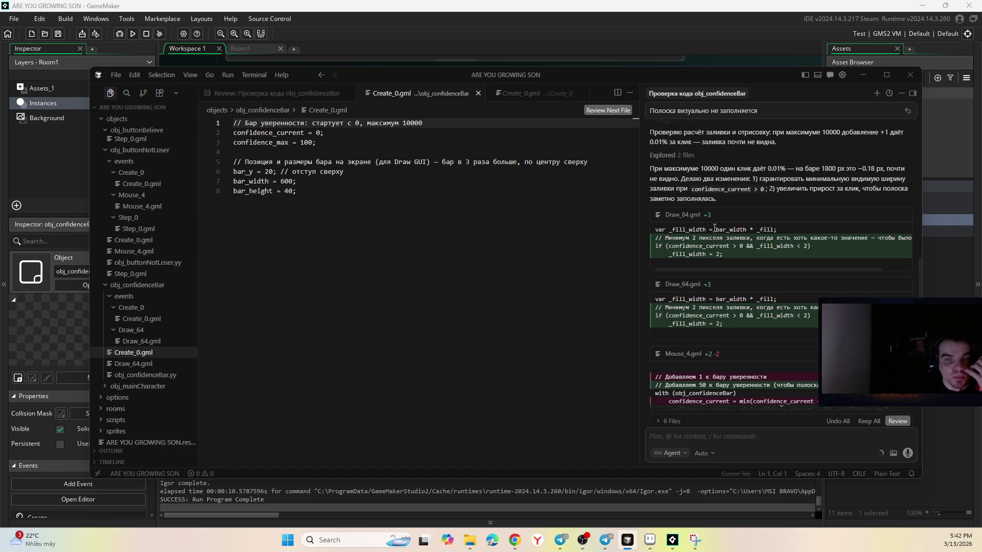
pyautogui.scroll(-1, 708, 225)
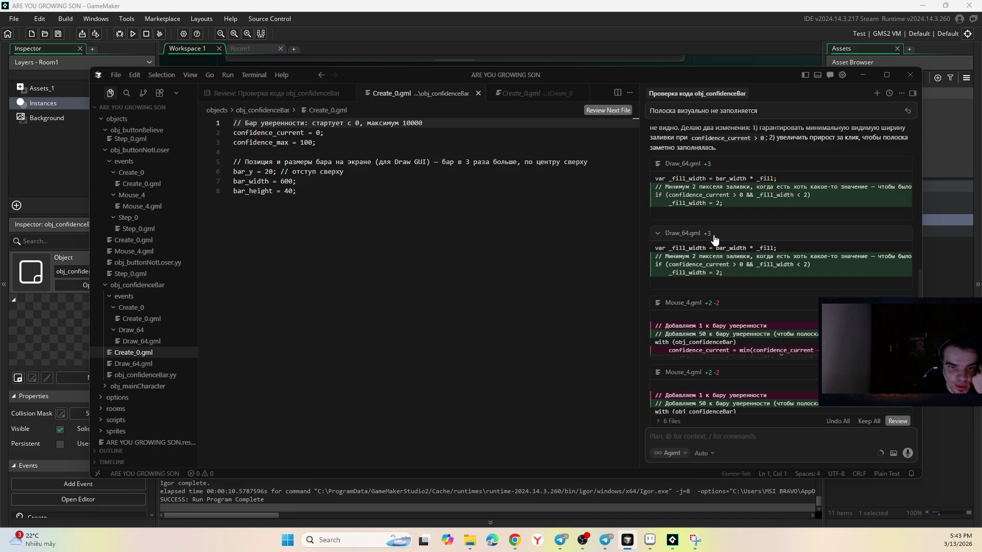
pyautogui.scroll(-3, 715, 238)
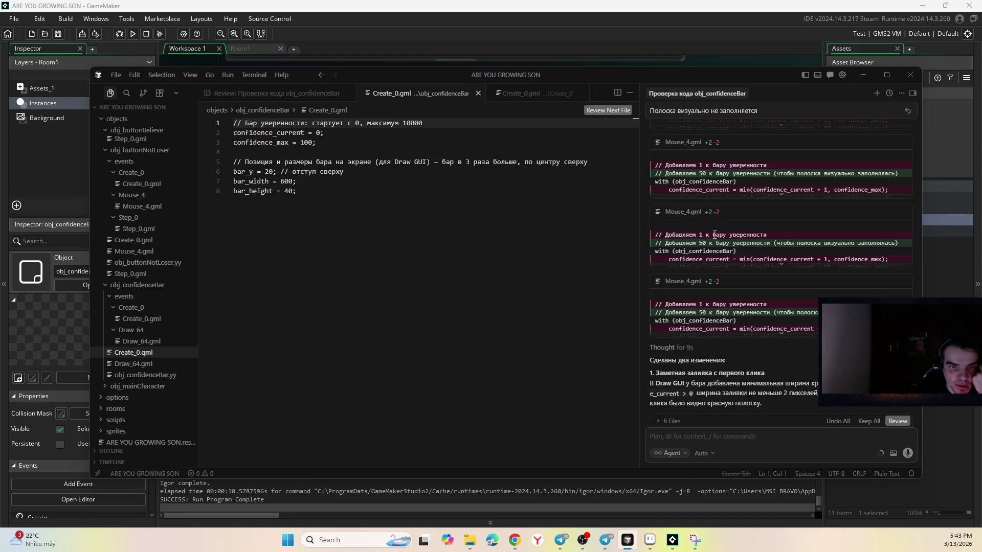
pyautogui.scroll(-2, 715, 236)
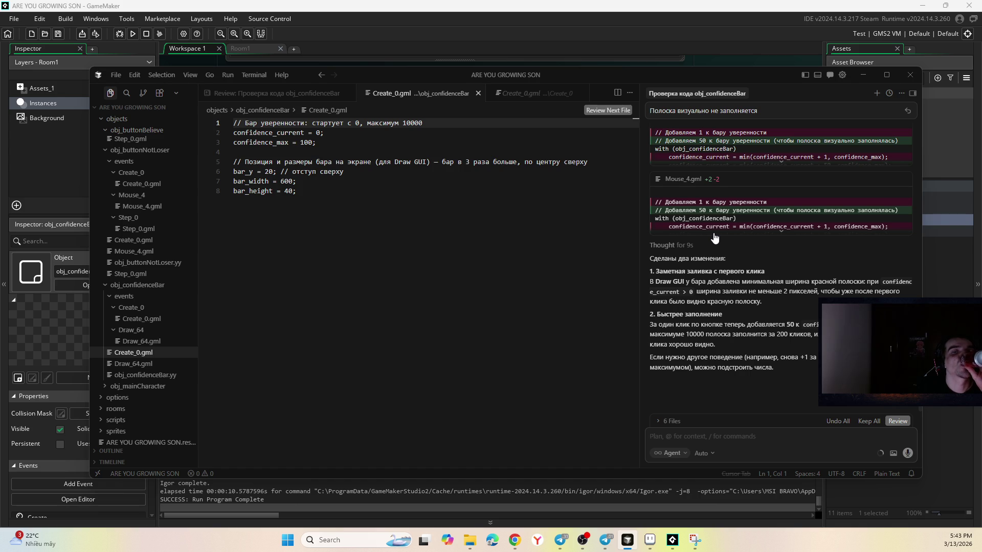
pyautogui.scroll(-1, 713, 237)
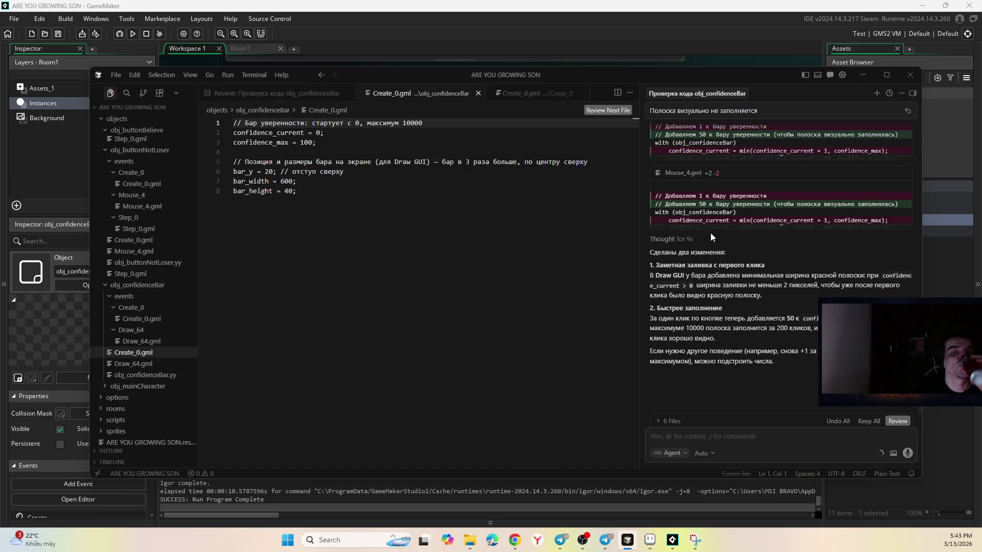
pyautogui.click(869, 421)
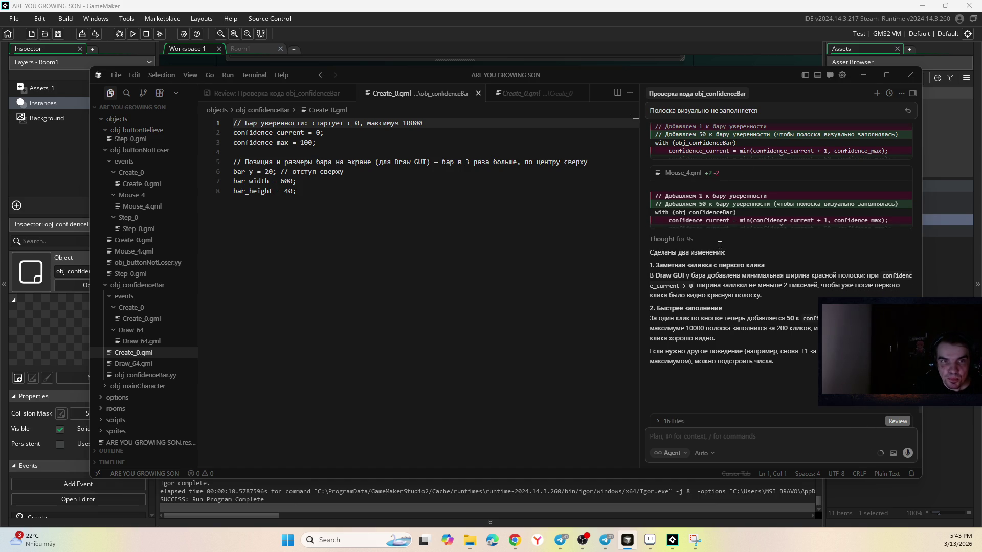
pyautogui.click(864, 75)
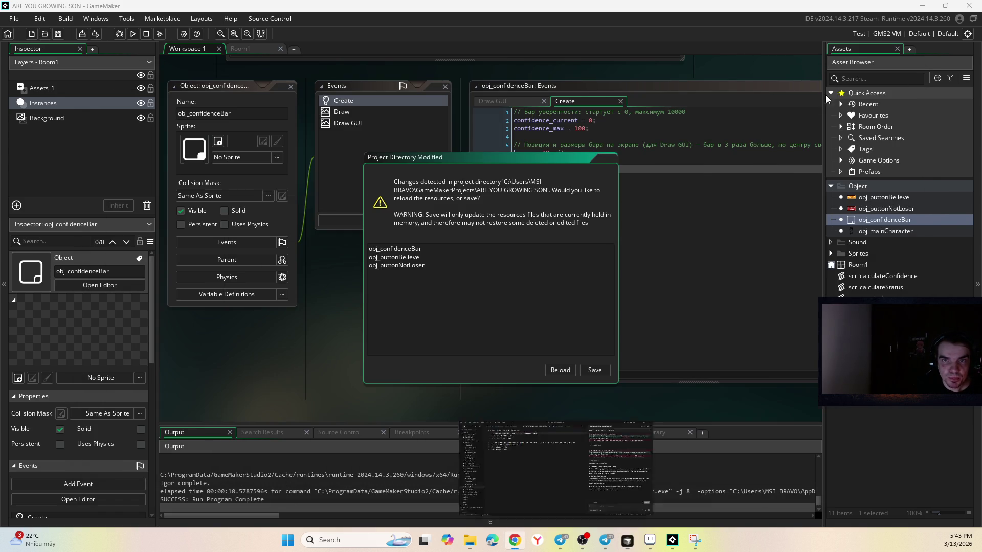
# - Reload the agent's changes, run the game to check the 100/100 bar, and close it
pyautogui.click(563, 372)
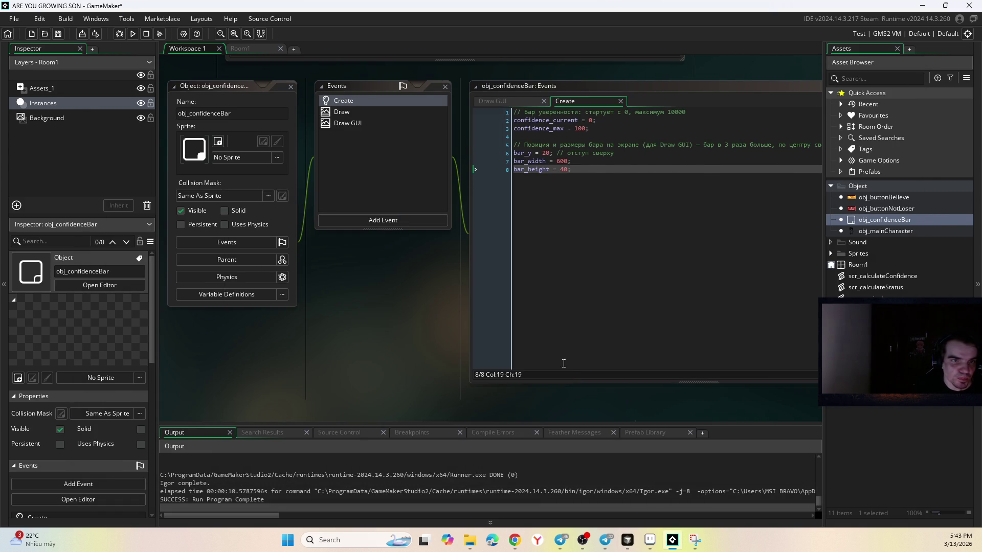
pyautogui.click(134, 33)
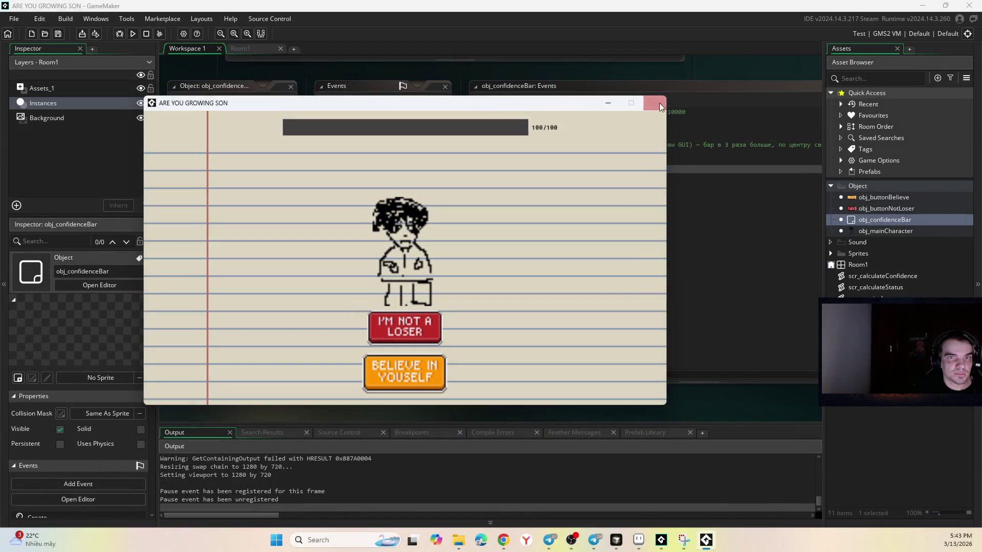
pyautogui.click(659, 106)
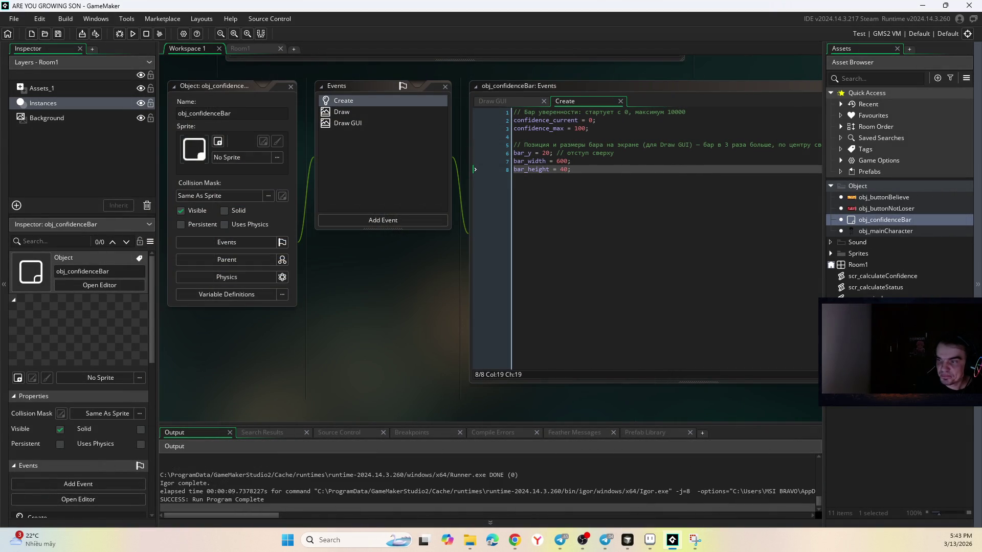
# - Move Cursor's window aside, tell the agent the bar stays gray at 100/100, then return to GameMaker
pyautogui.hotkey('alt', 'Tab')
pyautogui.moveTo(655, 58); pyautogui.dragTo(884, 115)
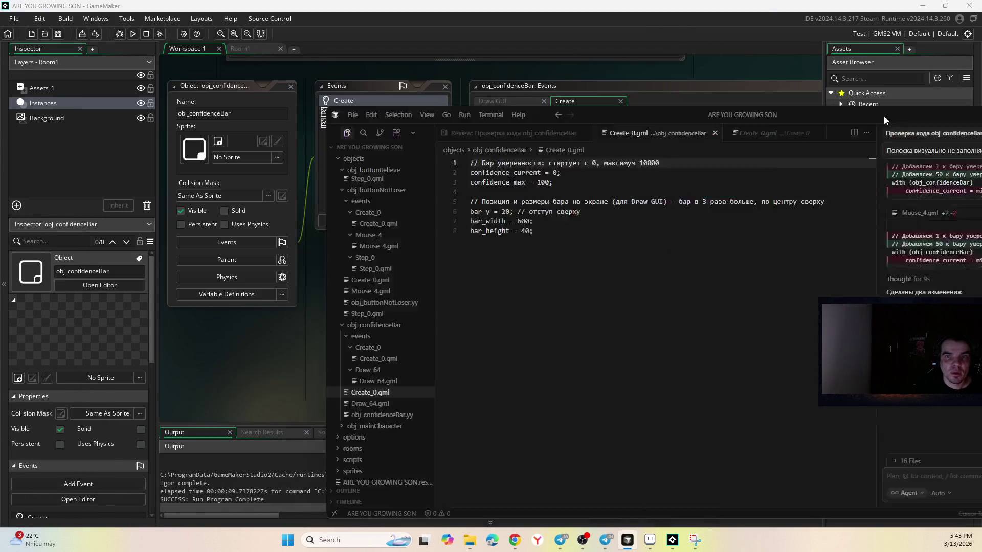
pyautogui.moveTo(923, 40)
pyautogui.mouseDown()
pyautogui.moveTo(978, 44)
pyautogui.moveTo(981, 32)
pyautogui.mouseUp()
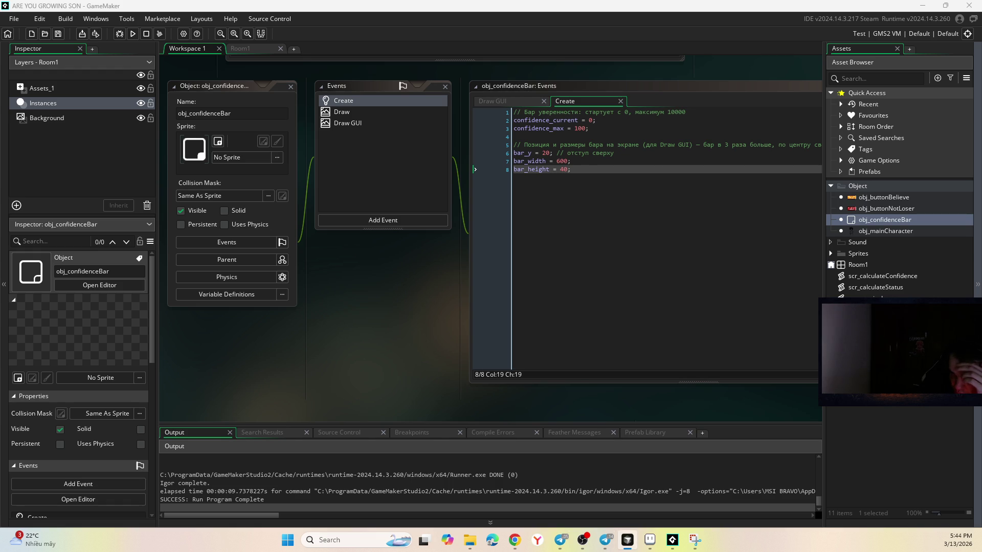
pyautogui.click(672, 540)
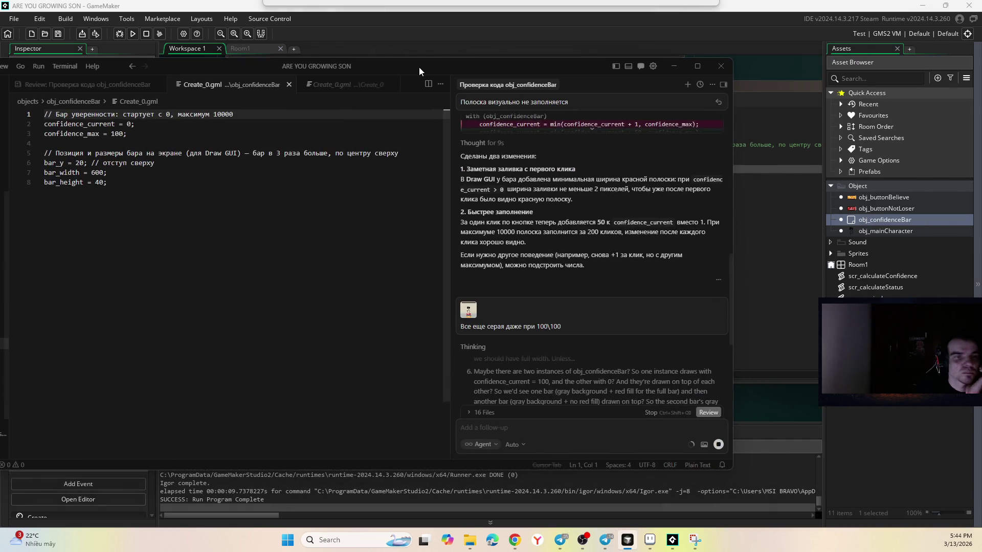
pyautogui.moveTo(419, 66); pyautogui.dragTo(507, 62)
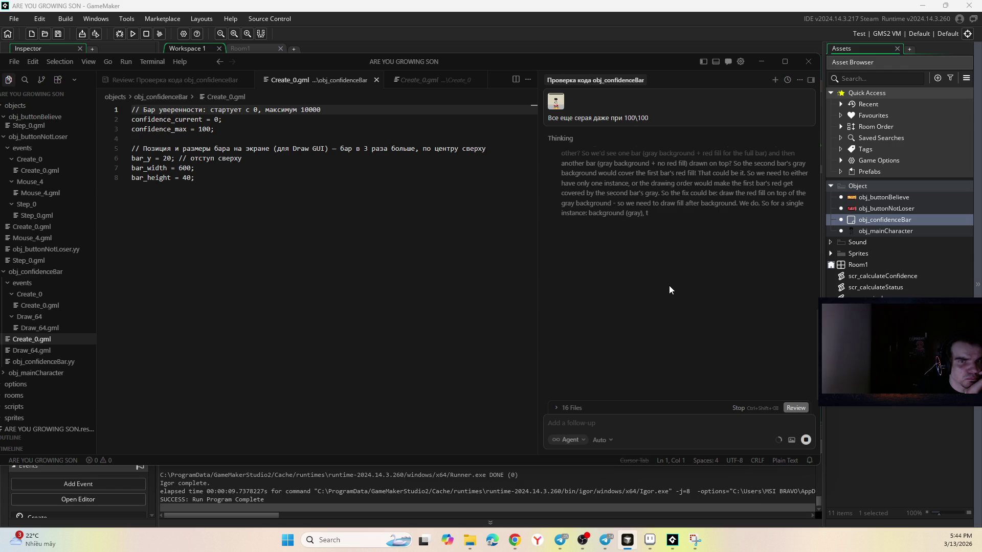
pyautogui.hotkey('alt', 'Tab')
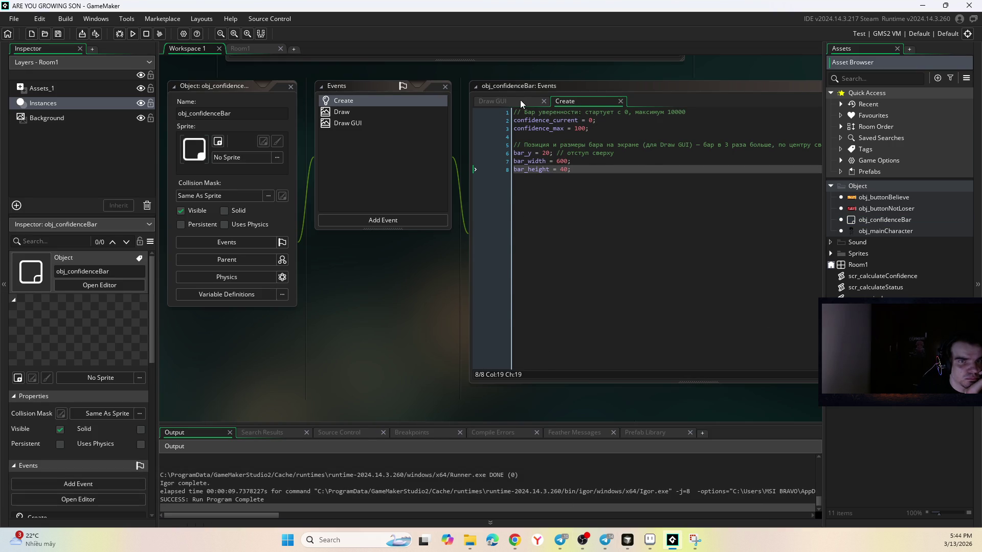
# - Open obj_confidenceBar's Draw GUI code and inspect its variables
pyautogui.click(500, 99)
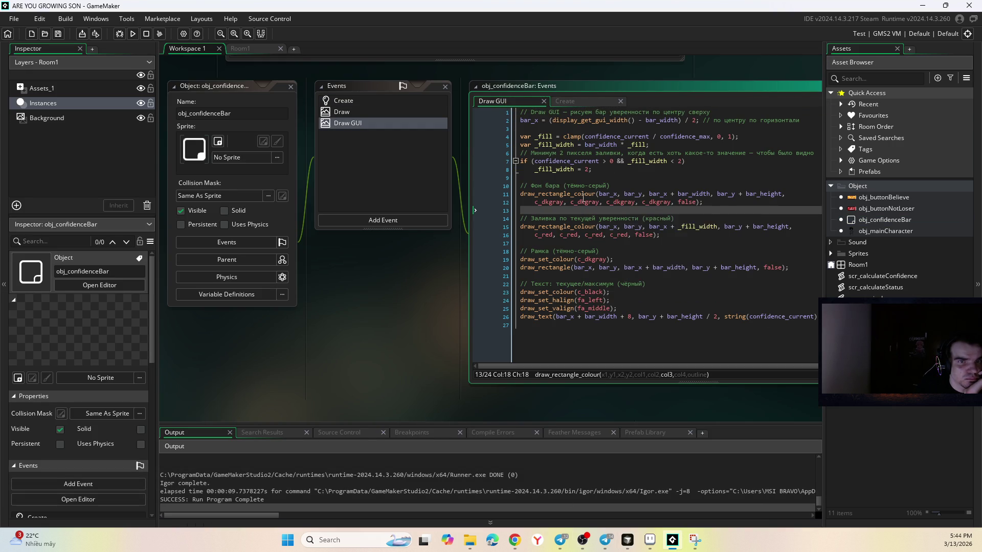
pyautogui.moveTo(584, 196)
pyautogui.moveTo(702, 225)
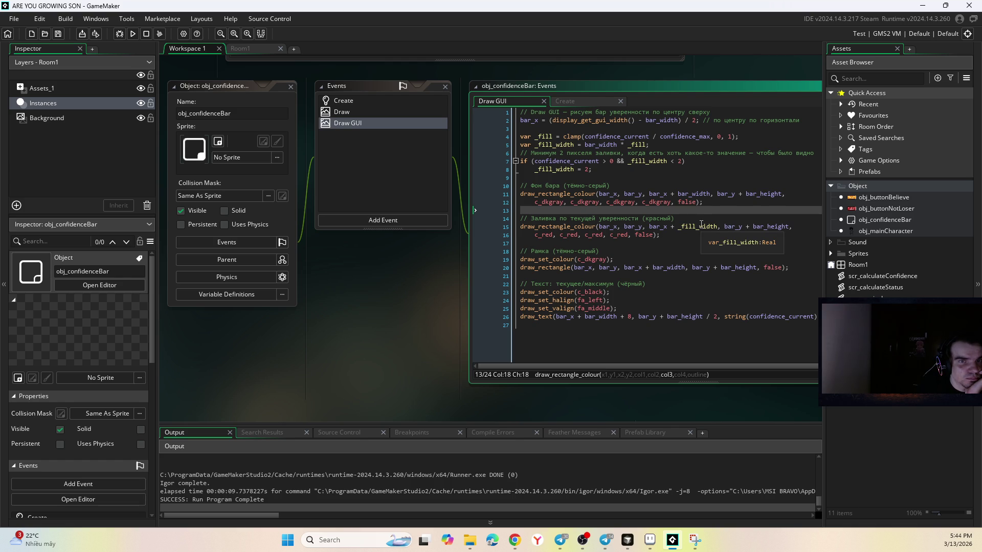
pyautogui.moveTo(577, 133)
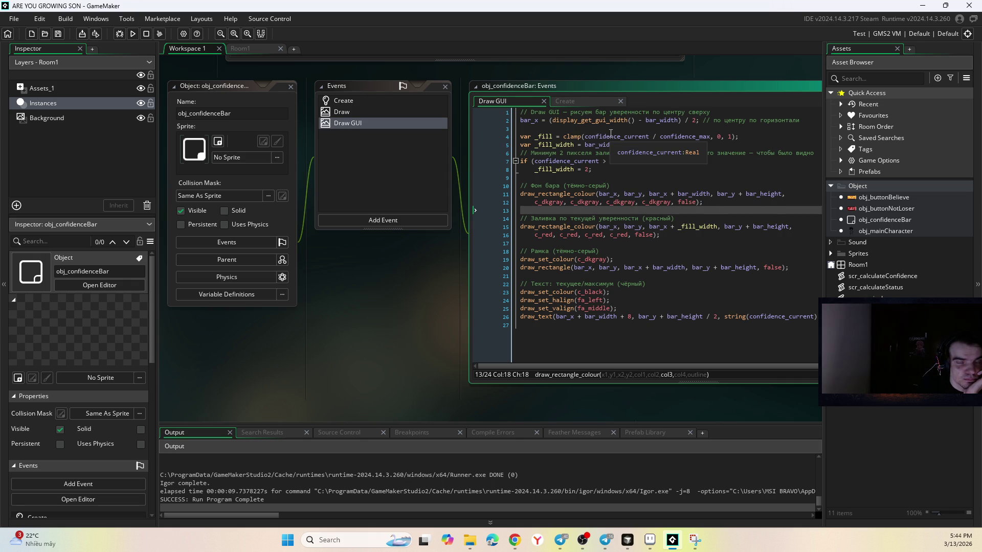
pyautogui.moveTo(672, 135)
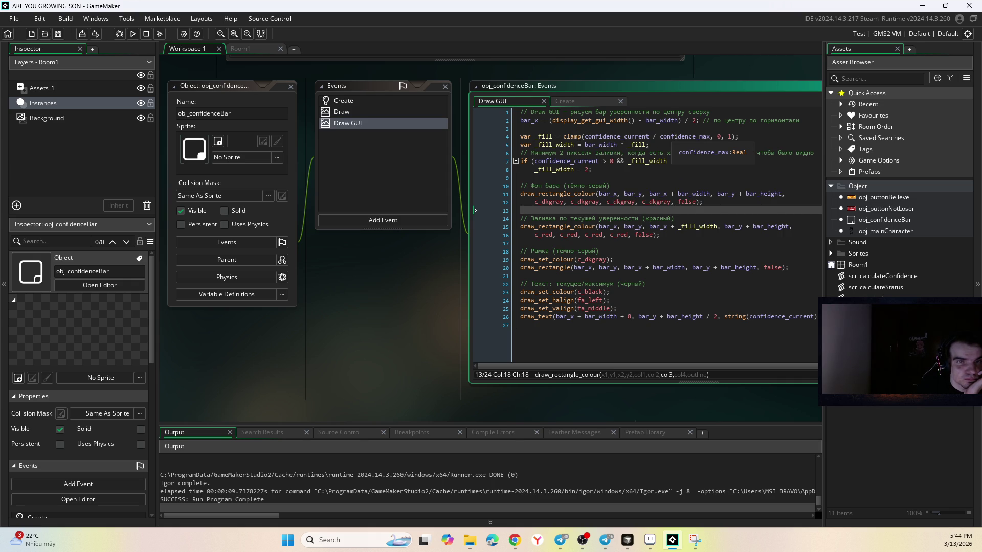
pyautogui.moveTo(547, 159)
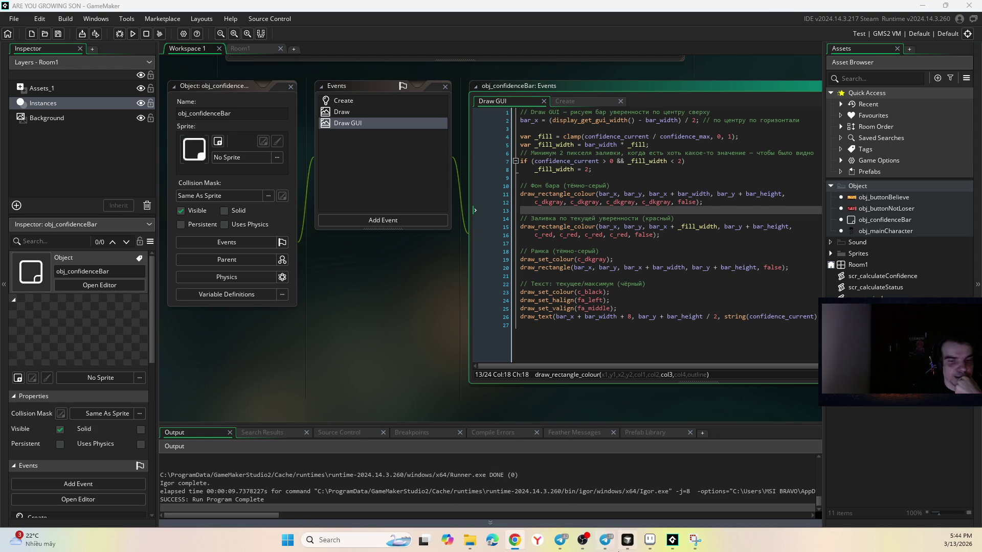
# - In Cursor, open the agent's proposed Draw_64.gml change making the gray frame outline-only
pyautogui.click(627, 540)
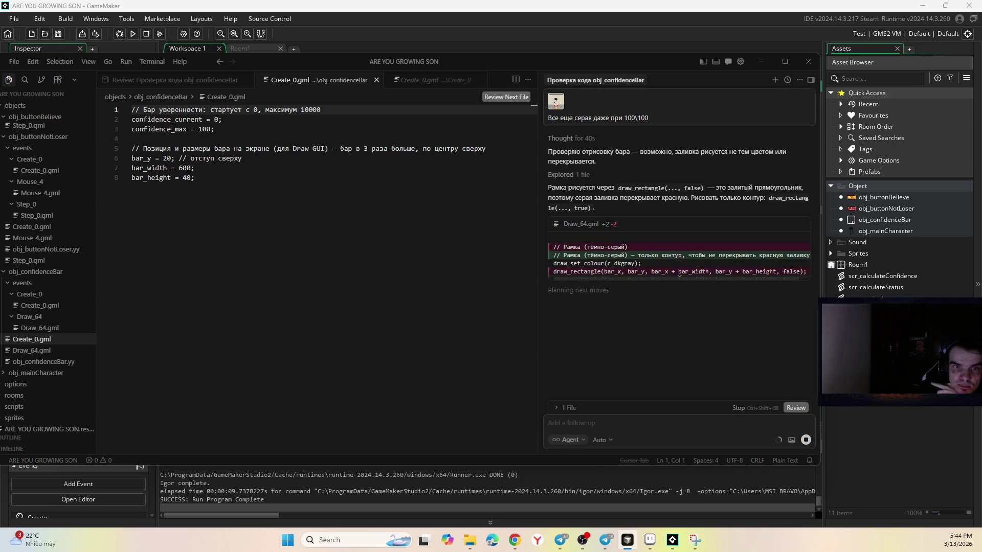
pyautogui.click(599, 228)
pyautogui.scroll(-4, 411, 230)
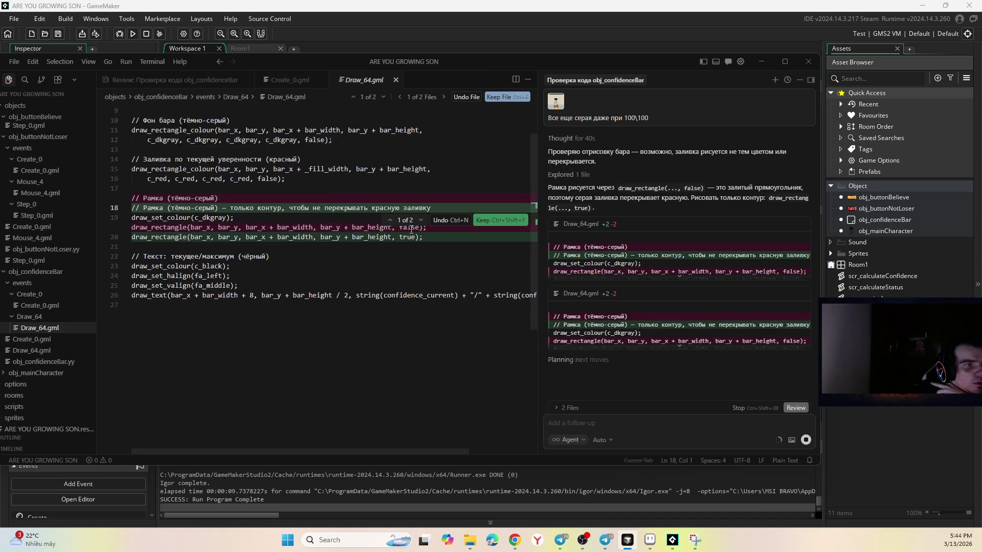